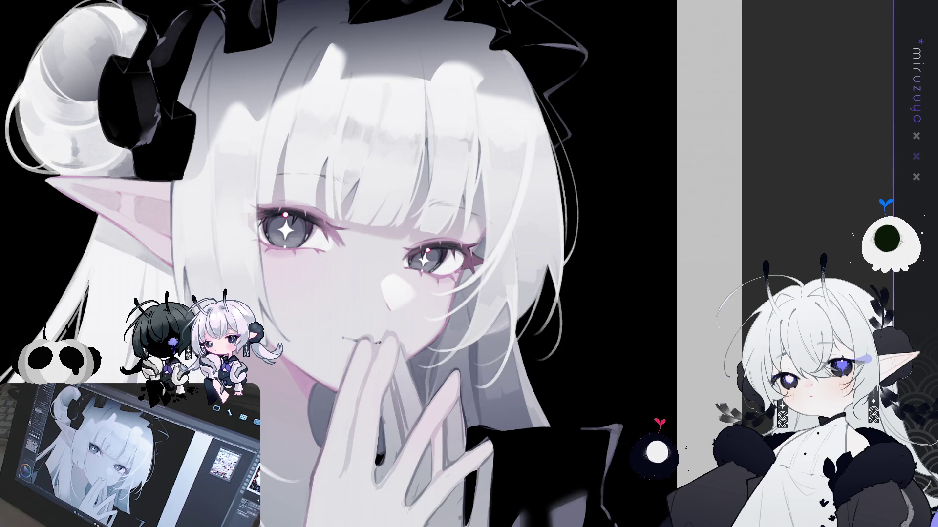
# Rotate the view 180° and back, fit the canvas to the window, then mirror it horizontally.
pyautogui.hotkey('ctrl', 'shift', 'r')
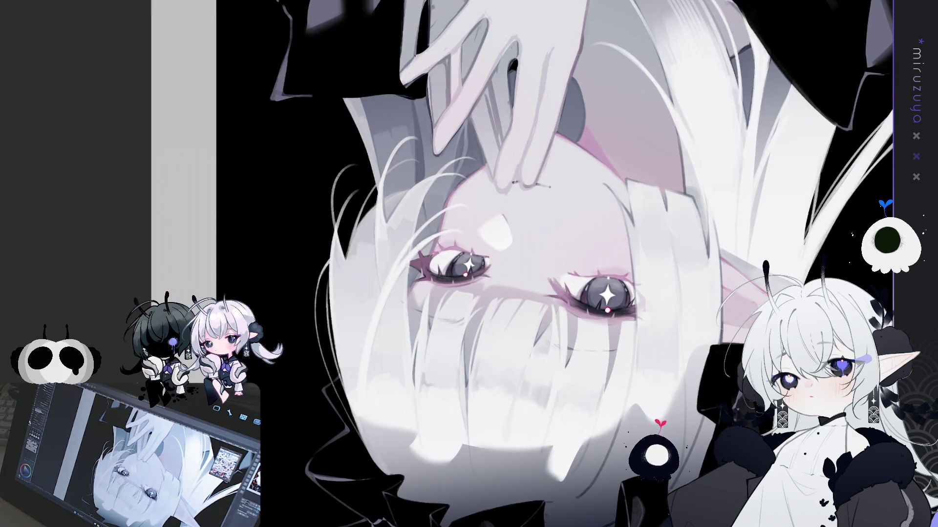
pyautogui.hotkey('ctrl', 'shift', 'r')
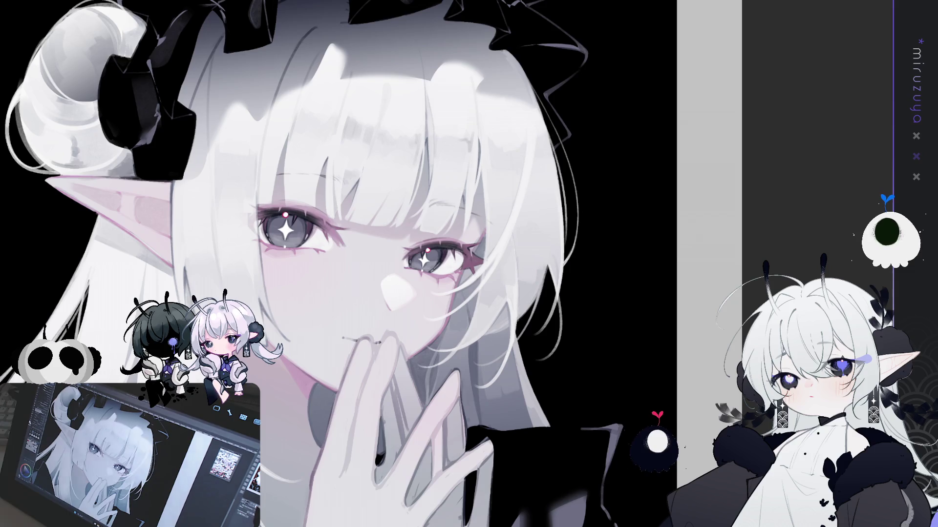
pyautogui.hotkey('ctrl', '0')
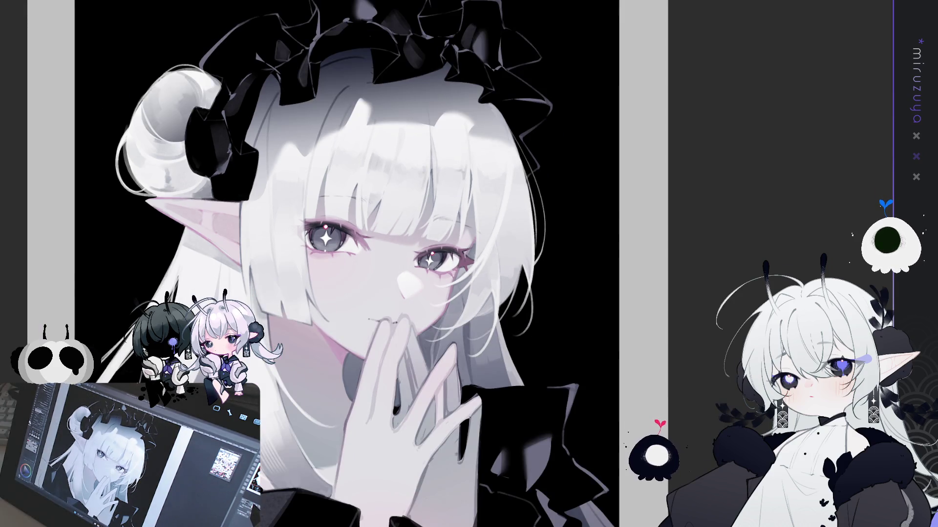
pyautogui.press('h')
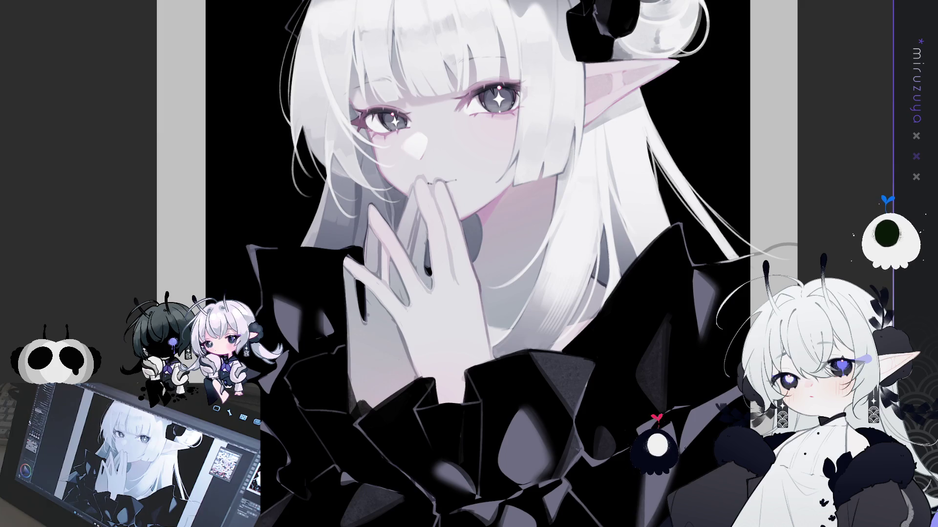
pyautogui.press('h')
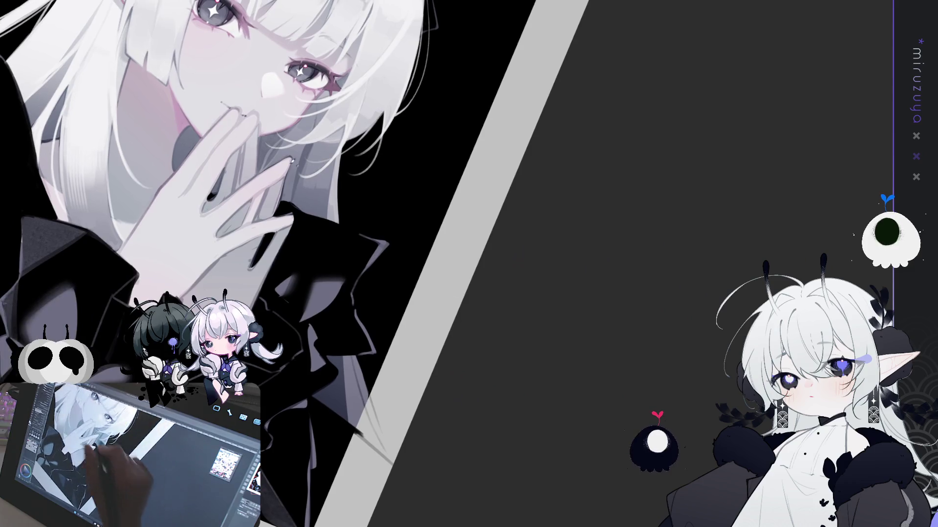
# Paint faint light hair strokes near the ruffled collar.
pyautogui.moveTo(415, 287); pyautogui.dragTo(382, 182)
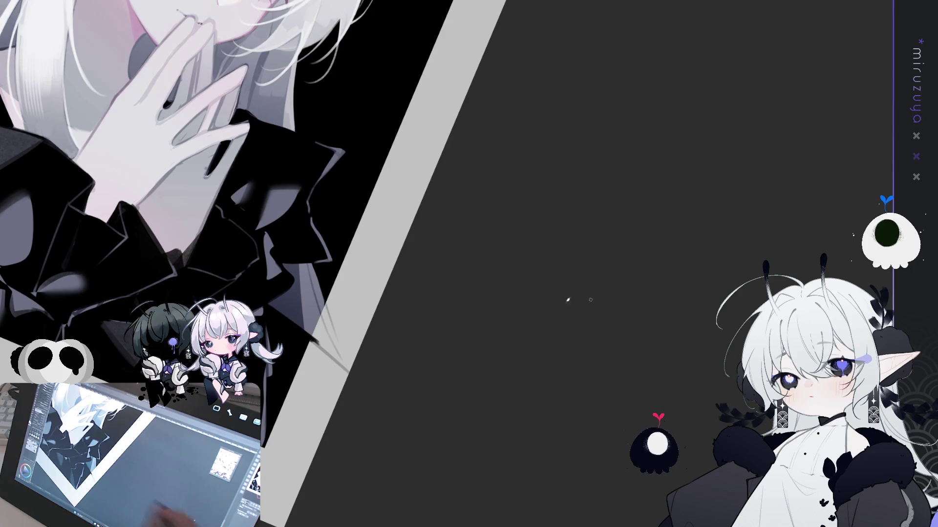
pyautogui.moveTo(312, 280); pyautogui.dragTo(336, 347)
pyautogui.moveTo(327, 305)
pyautogui.mouseDown()
pyautogui.moveTo(334, 333)
pyautogui.moveTo(332, 324)
pyautogui.mouseUp()
pyautogui.moveTo(346, 369); pyautogui.dragTo(315, 341)
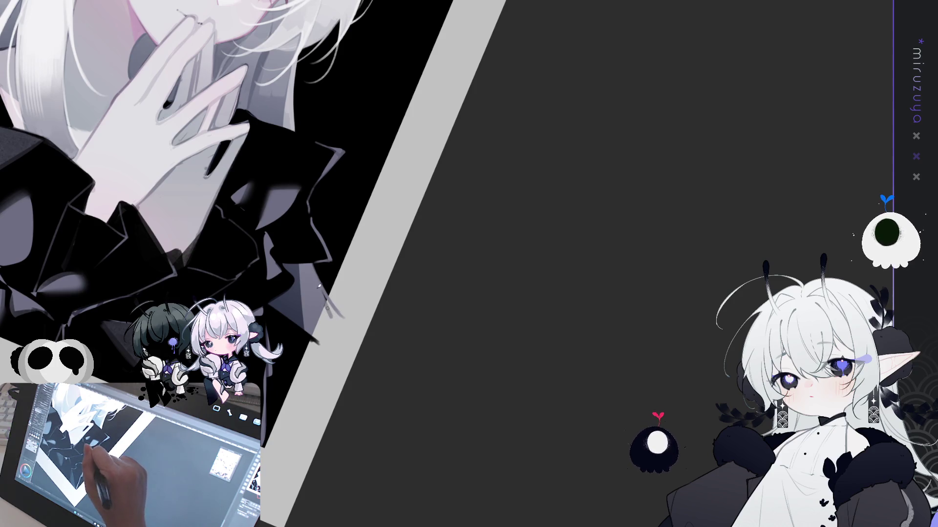
pyautogui.moveTo(331, 307); pyautogui.dragTo(335, 335)
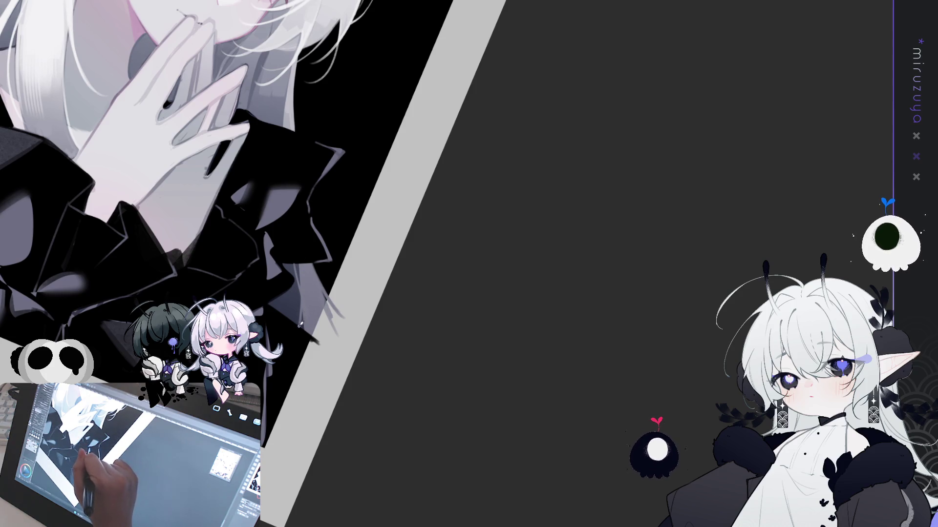
# Draw a thin light hair strand flowing past the hand, redoing it with a smoother curve.
pyautogui.moveTo(311, 283); pyautogui.dragTo(254, 186)
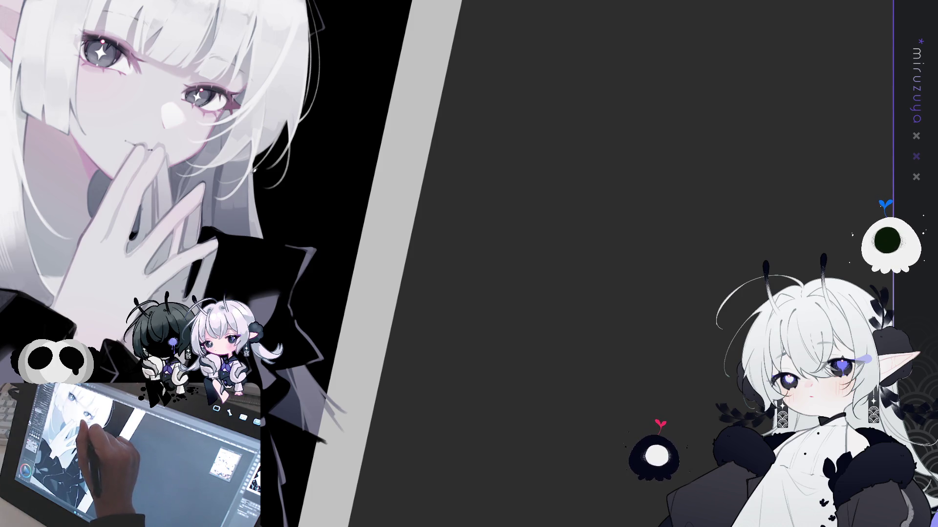
pyautogui.moveTo(255, 204); pyautogui.dragTo(335, 344)
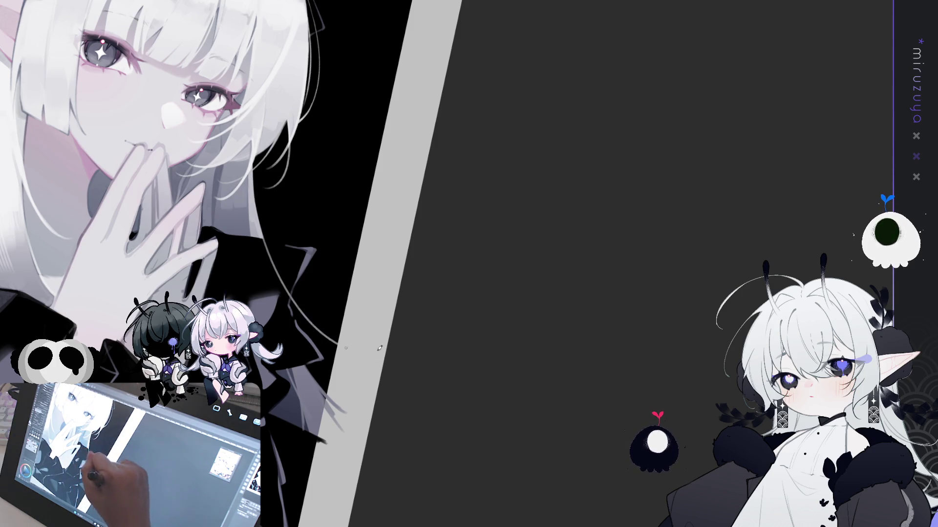
pyautogui.hotkey('ctrl', 'z')
pyautogui.moveTo(252, 190)
pyautogui.mouseDown()
pyautogui.moveTo(264, 230)
pyautogui.moveTo(342, 324)
pyautogui.mouseUp()
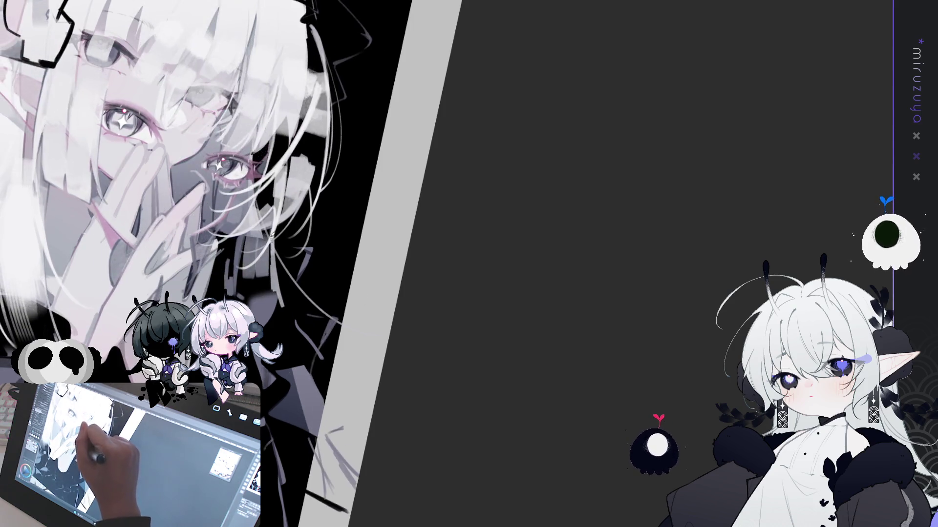
# Draw fine light hair strands beside the face and mirror the view horizontally.
pyautogui.moveTo(255, 192); pyautogui.dragTo(281, 261)
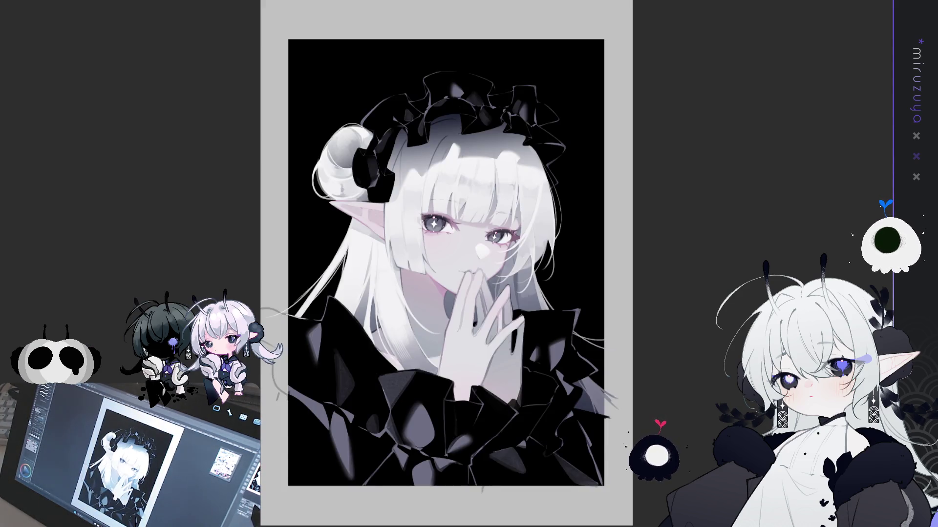
pyautogui.press('h')
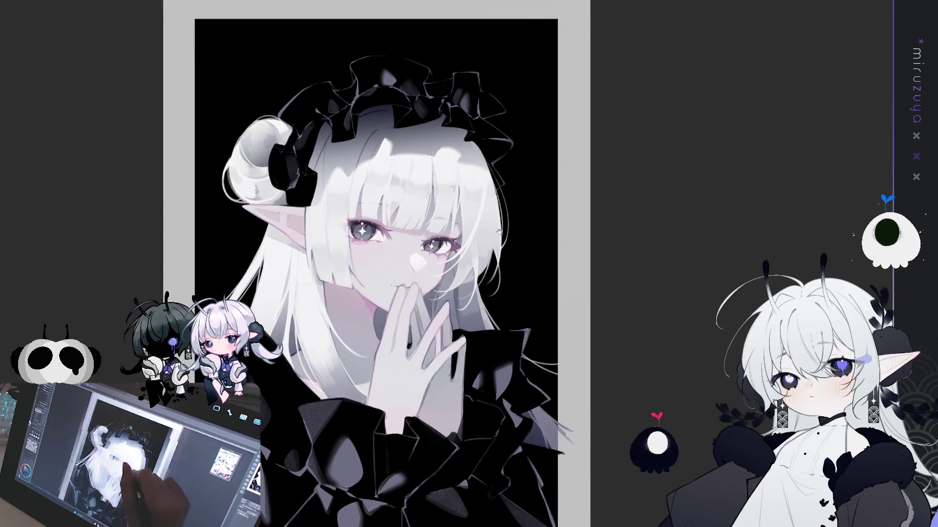
pyautogui.moveTo(498, 231); pyautogui.dragTo(503, 209)
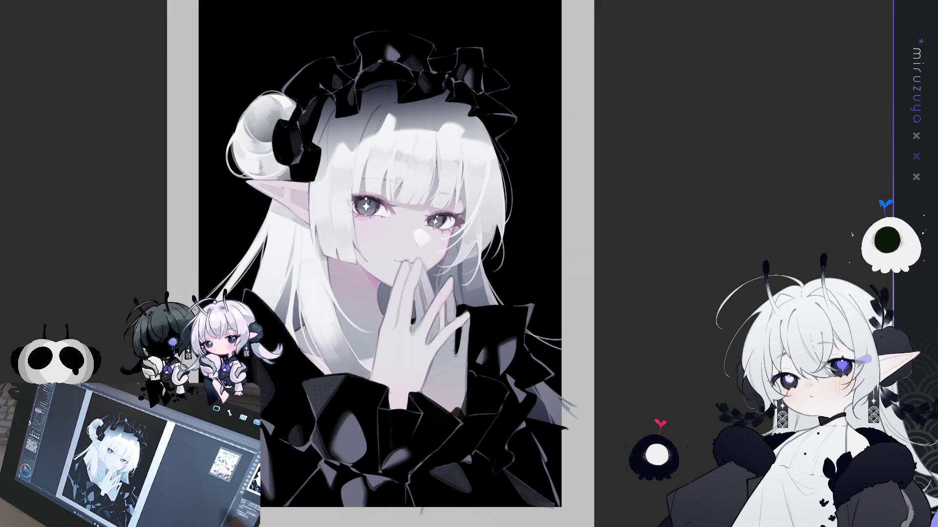
pyautogui.hotkey('ctrl', '+')
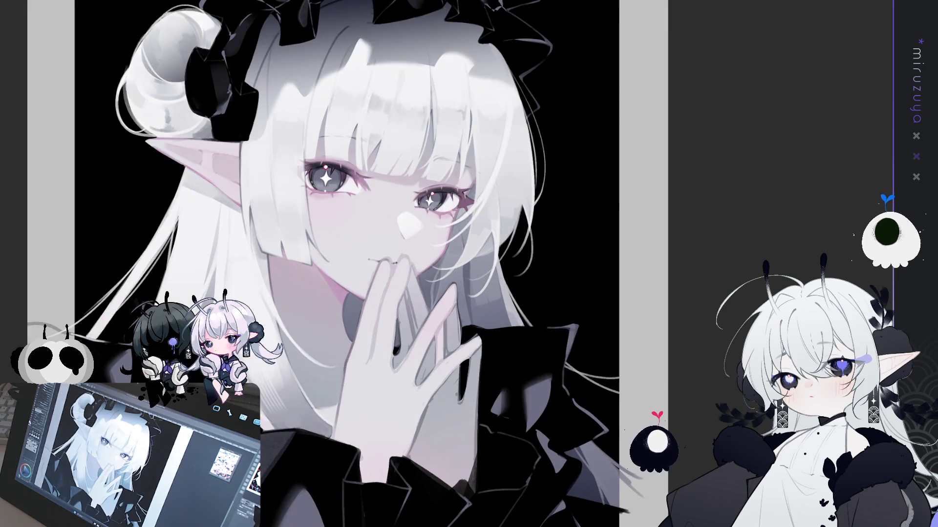
# Flip the view and back, then zoom in to frame the eyes, mouth and hand together.
pyautogui.press('h')
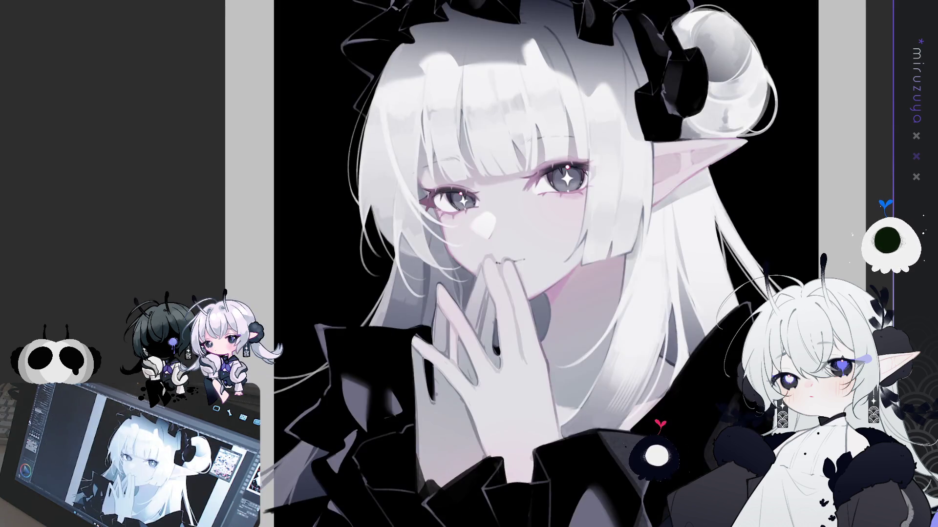
pyautogui.press('h')
pyautogui.hotkey('ctrl', '+')
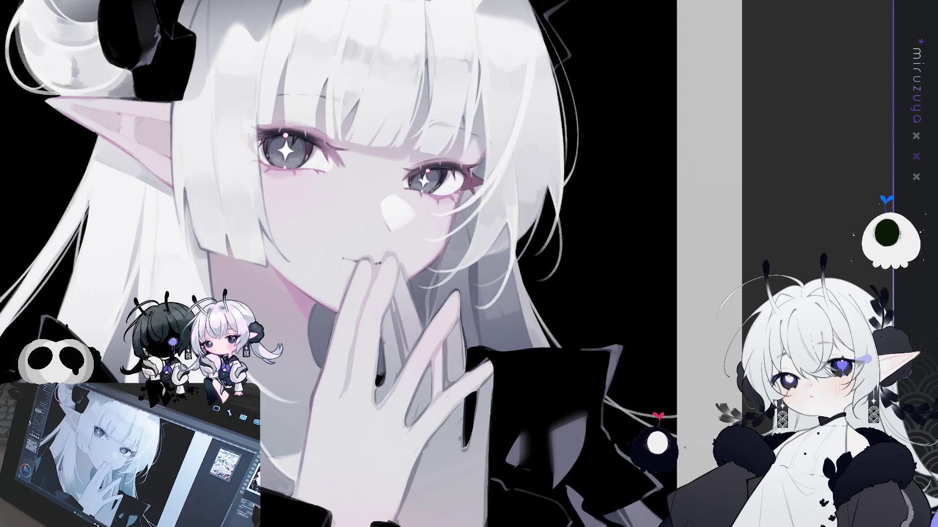
pyautogui.hotkey('ctrl', '+')
pyautogui.hotkey('ctrl', '+')
pyautogui.hotkey('ctrl', '+')
pyautogui.hotkey('ctrl', '-')
pyautogui.hotkey('ctrl', '-')
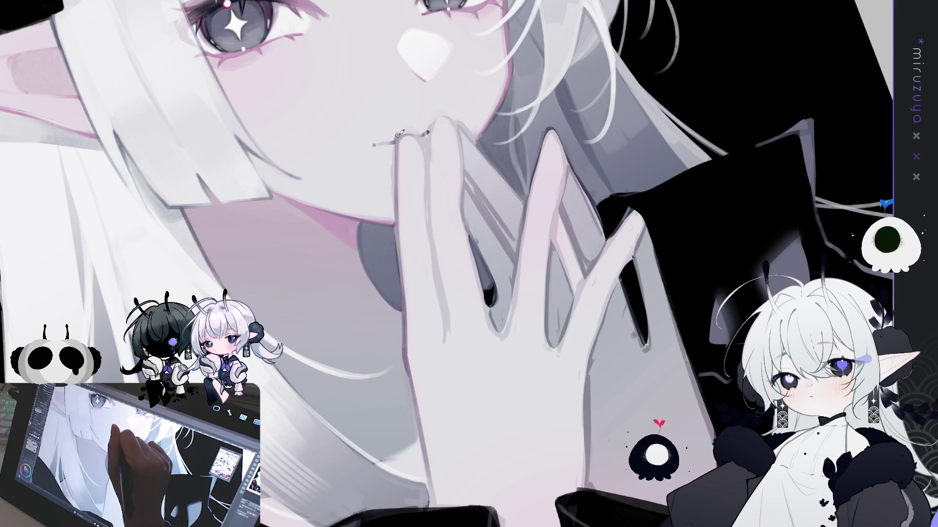
# Draw a thin dark line along the finger's edge, repositioning and tilting the view around the hand.
pyautogui.moveTo(420, 140); pyautogui.dragTo(438, 272)
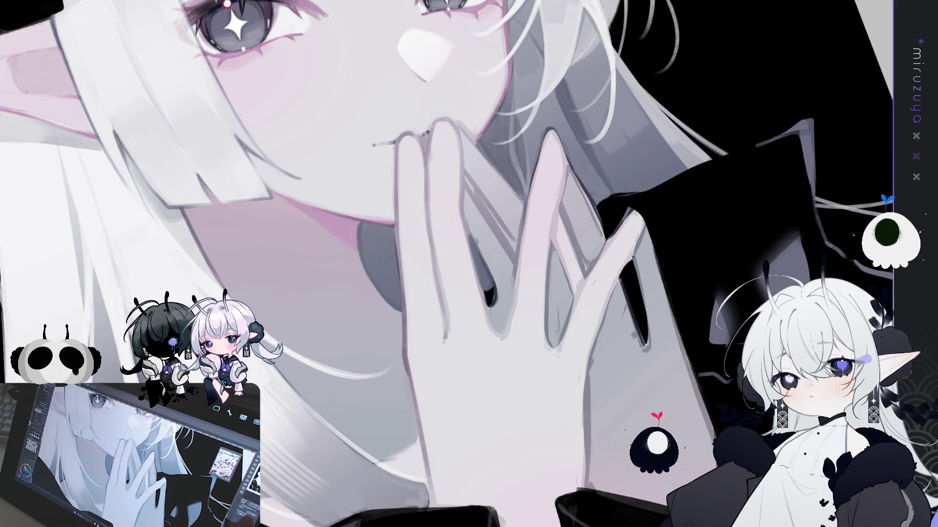
pyautogui.moveTo(499, 184); pyautogui.dragTo(494, 96)
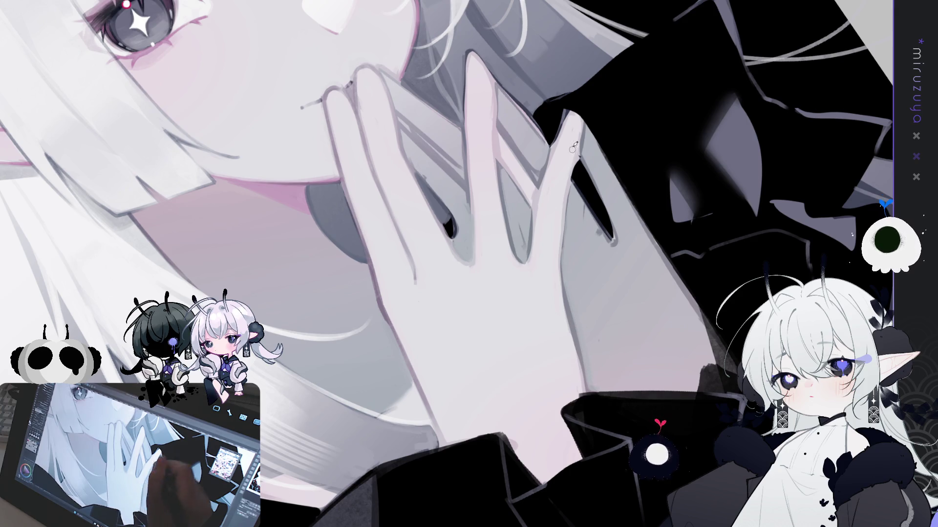
pyautogui.moveTo(601, 100); pyautogui.dragTo(539, 45)
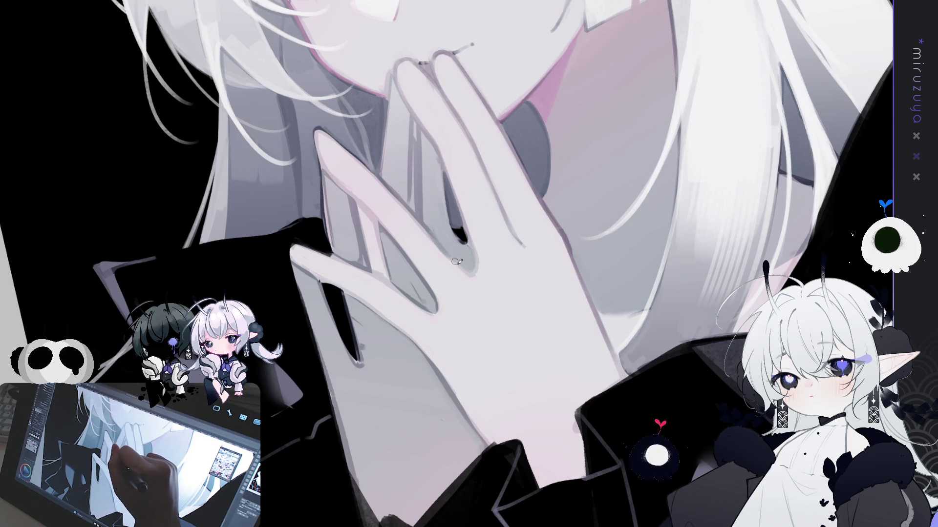
pyautogui.moveTo(554, 126)
pyautogui.mouseDown()
pyautogui.moveTo(540, 217)
pyautogui.moveTo(448, 251)
pyautogui.moveTo(461, 195)
pyautogui.mouseUp()
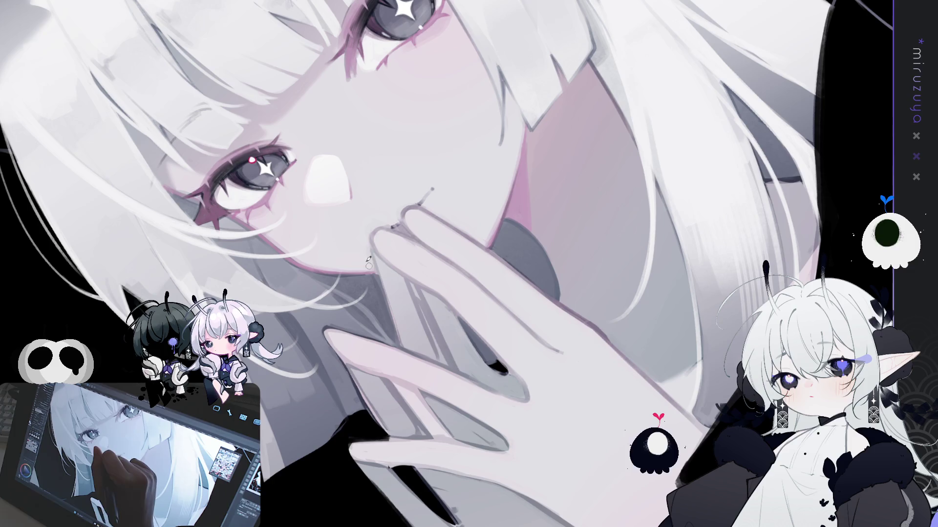
pyautogui.moveTo(469, 192); pyautogui.dragTo(274, 111)
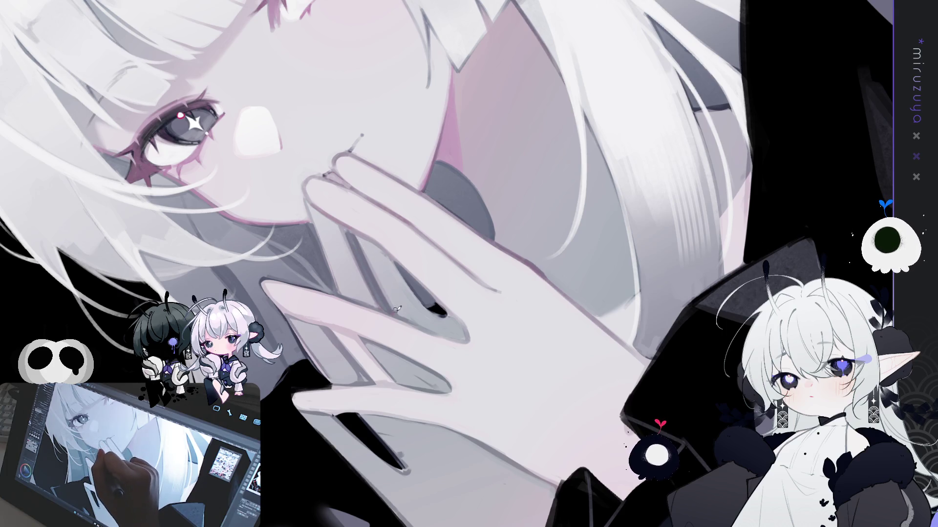
pyautogui.moveTo(400, 312); pyautogui.dragTo(587, 260)
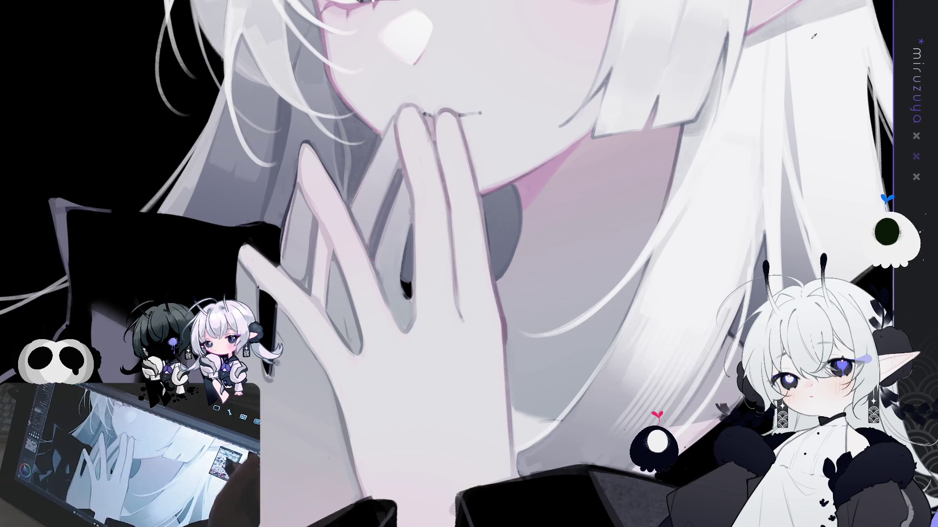
# Line the finger edges in dark and add a dark-filled ring on the finger.
pyautogui.moveTo(377, 266); pyautogui.dragTo(405, 329)
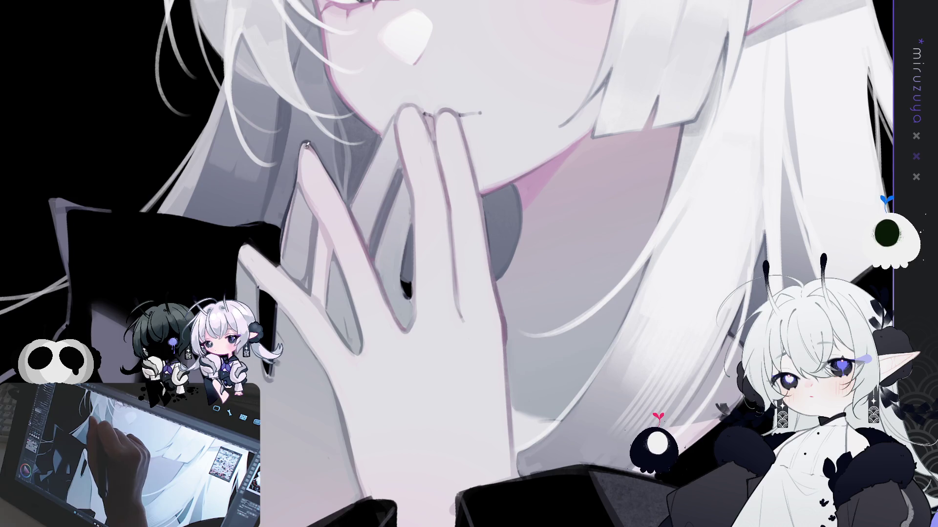
pyautogui.moveTo(302, 168)
pyautogui.mouseDown()
pyautogui.moveTo(302, 159)
pyautogui.moveTo(312, 208)
pyautogui.moveTo(348, 280)
pyautogui.mouseUp()
pyautogui.moveTo(359, 344); pyautogui.dragTo(304, 223)
pyautogui.moveTo(347, 250)
pyautogui.mouseDown()
pyautogui.moveTo(360, 283)
pyautogui.moveTo(347, 254)
pyautogui.moveTo(351, 271)
pyautogui.mouseUp()
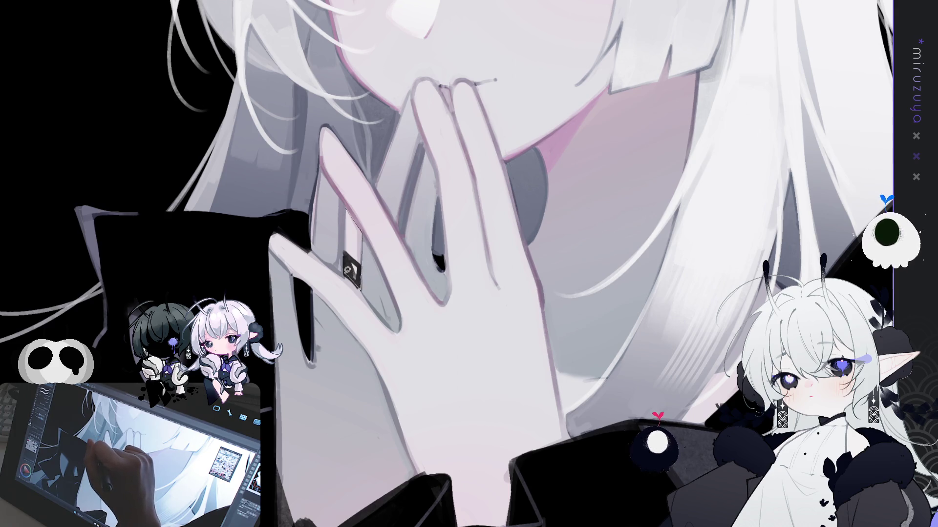
pyautogui.moveTo(348, 231); pyautogui.dragTo(346, 274)
pyautogui.click(399, 307)
pyautogui.hotkey('ctrl', 'd')
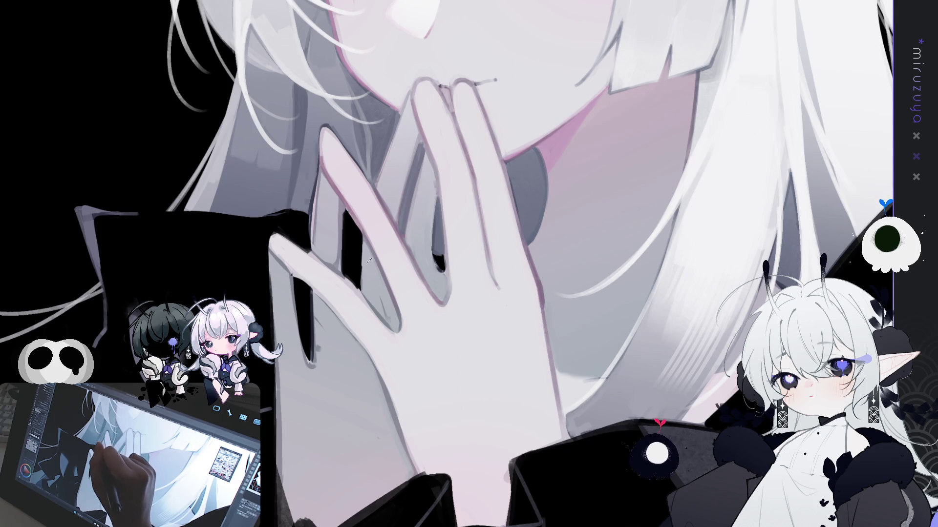
# Refine the finger edges with light highlights and darker shading along the lower hand.
pyautogui.moveTo(361, 239)
pyautogui.mouseDown()
pyautogui.moveTo(356, 281)
pyautogui.moveTo(361, 249)
pyautogui.mouseUp()
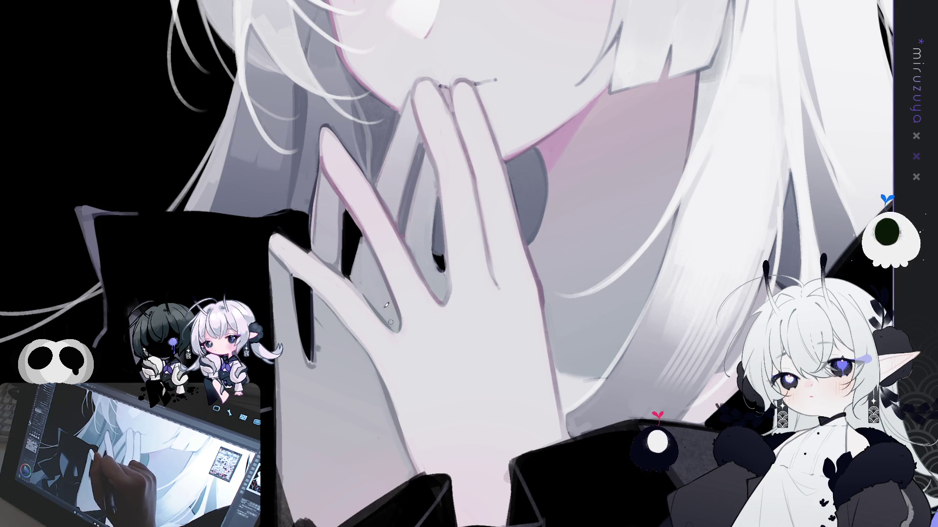
pyautogui.moveTo(374, 294); pyautogui.dragTo(804, 24)
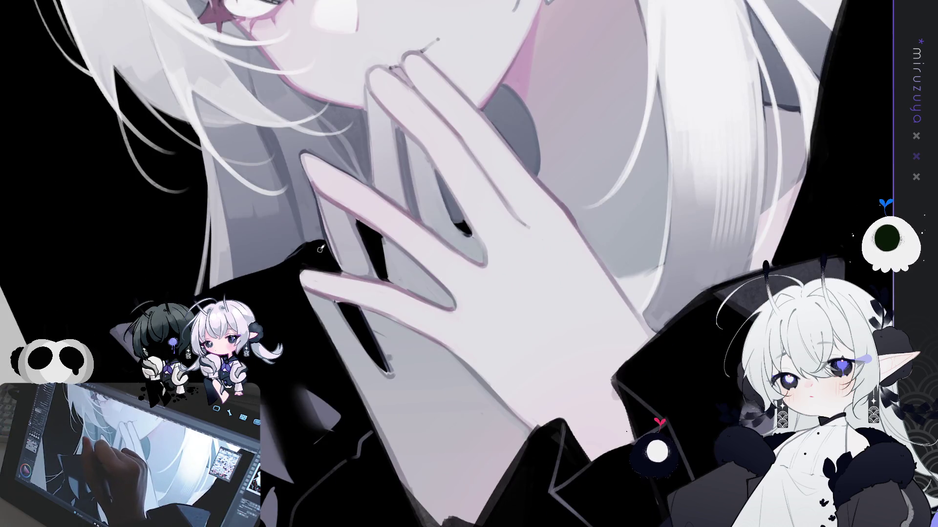
pyautogui.moveTo(314, 199); pyautogui.dragTo(325, 234)
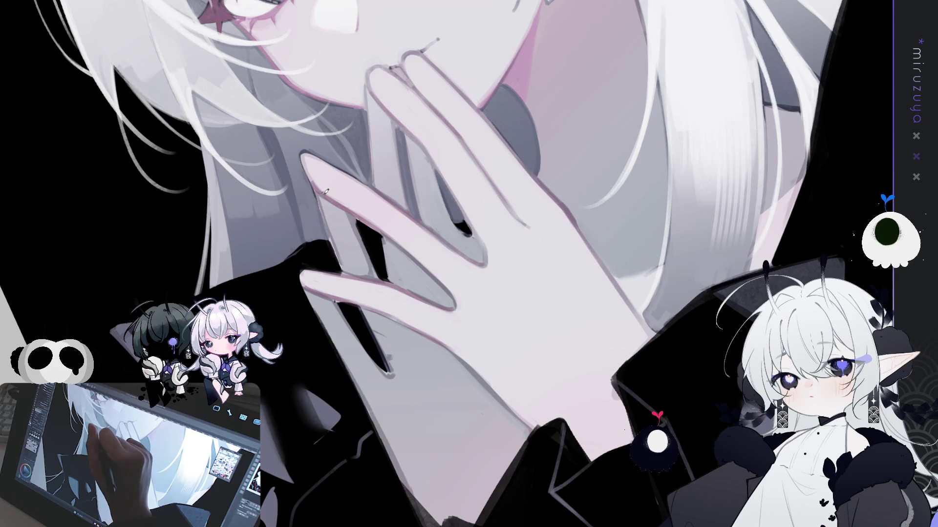
pyautogui.moveTo(326, 223); pyautogui.dragTo(345, 270)
pyautogui.moveTo(389, 371); pyautogui.dragTo(363, 309)
pyautogui.moveTo(399, 372); pyautogui.dragTo(386, 380)
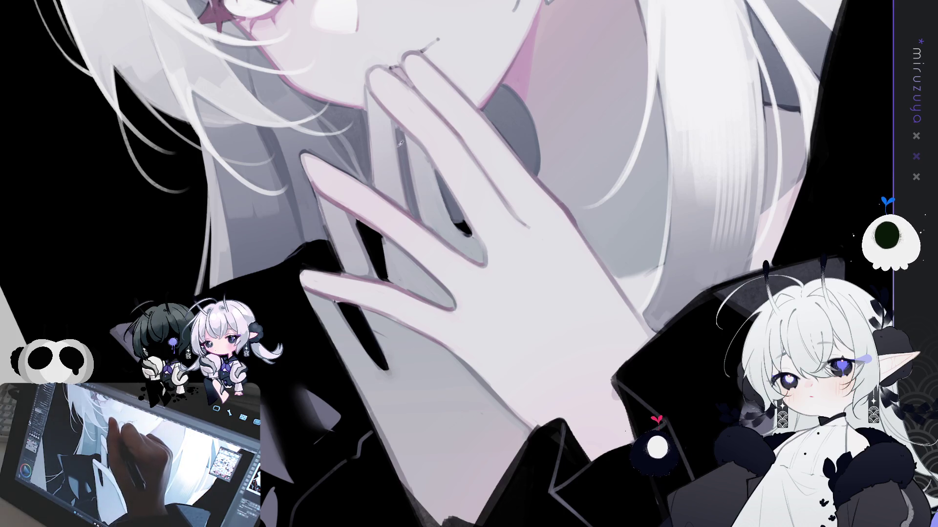
pyautogui.moveTo(415, 394)
pyautogui.mouseDown()
pyautogui.moveTo(457, 430)
pyautogui.moveTo(490, 481)
pyautogui.mouseUp()
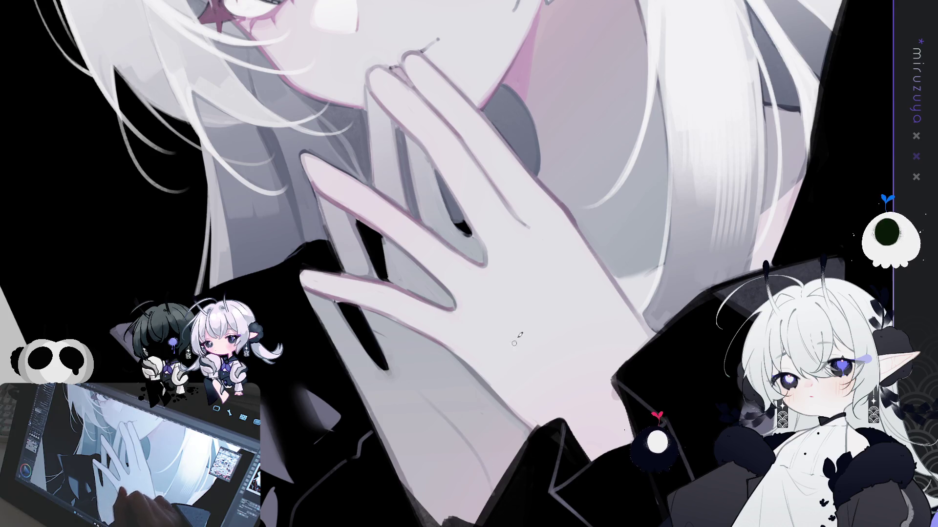
pyautogui.moveTo(511, 348)
pyautogui.mouseDown()
pyautogui.moveTo(673, 288)
pyautogui.moveTo(366, 255)
pyautogui.mouseUp()
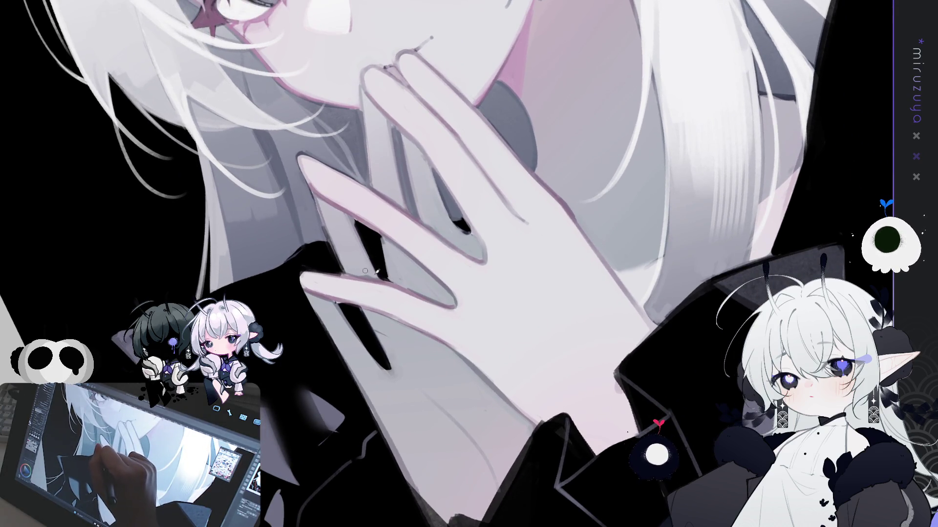
pyautogui.moveTo(364, 270); pyautogui.dragTo(337, 221)
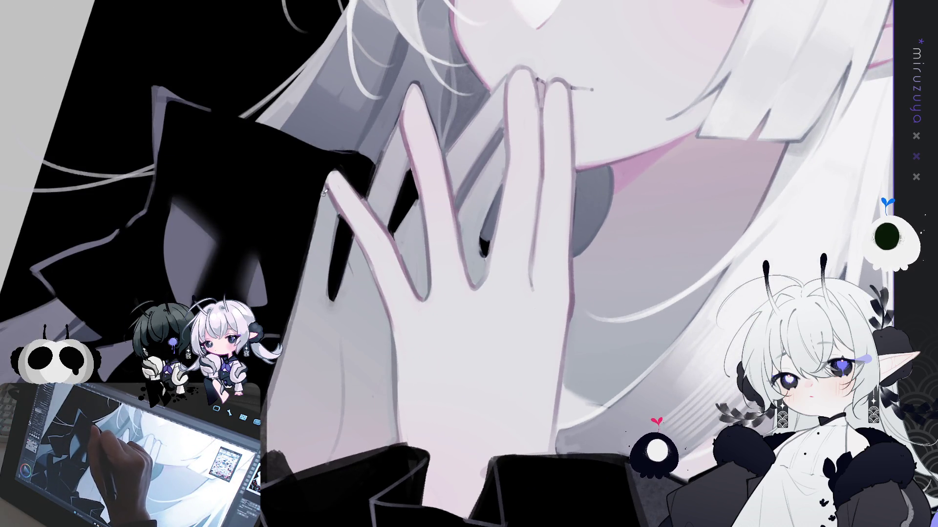
# Paint dark grey nails on the left, top, middle and ring fingertips, evening out their tone.
pyautogui.moveTo(467, 113); pyautogui.dragTo(419, 137)
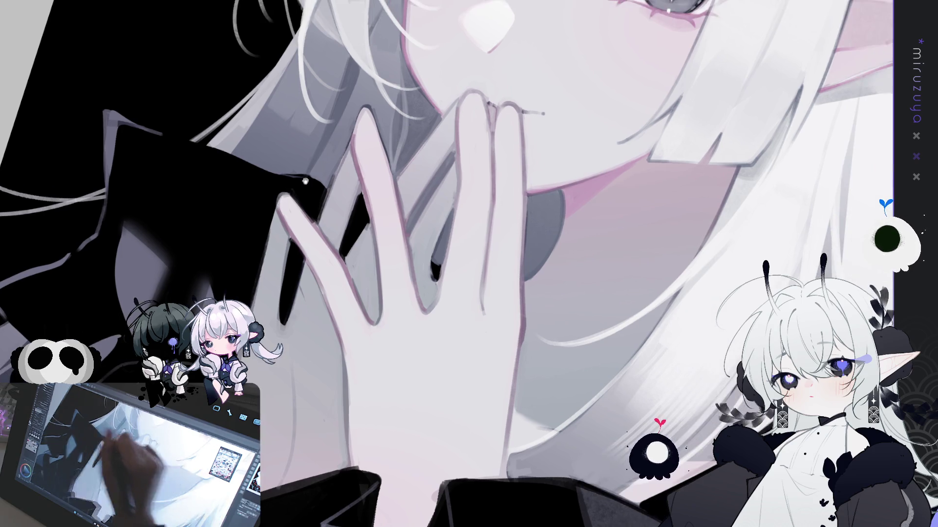
pyautogui.moveTo(284, 192)
pyautogui.mouseDown()
pyautogui.moveTo(293, 214)
pyautogui.moveTo(282, 188)
pyautogui.mouseUp()
pyautogui.moveTo(360, 146); pyautogui.dragTo(371, 102)
pyautogui.moveTo(373, 147); pyautogui.dragTo(366, 105)
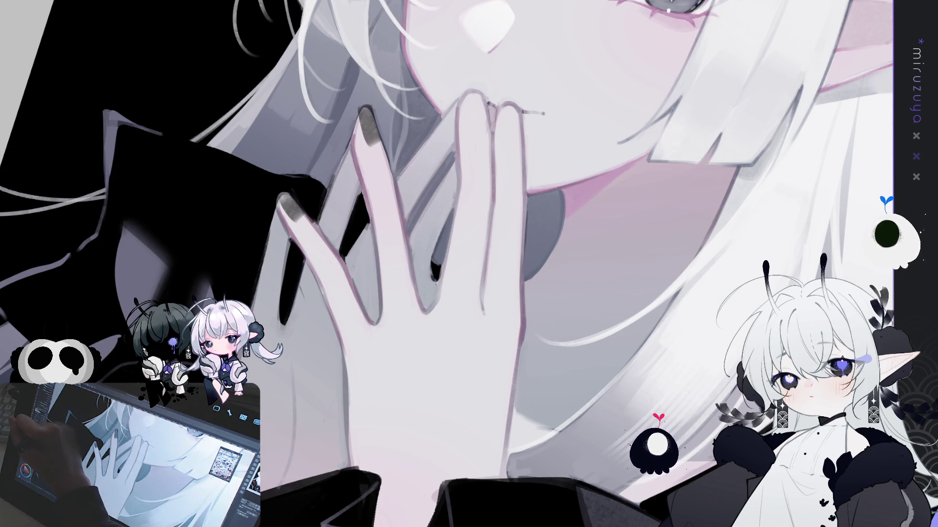
pyautogui.moveTo(481, 123); pyautogui.dragTo(476, 95)
pyautogui.moveTo(515, 130)
pyautogui.mouseDown()
pyautogui.moveTo(512, 103)
pyautogui.moveTo(471, 96)
pyautogui.mouseUp()
pyautogui.moveTo(511, 130); pyautogui.dragTo(510, 98)
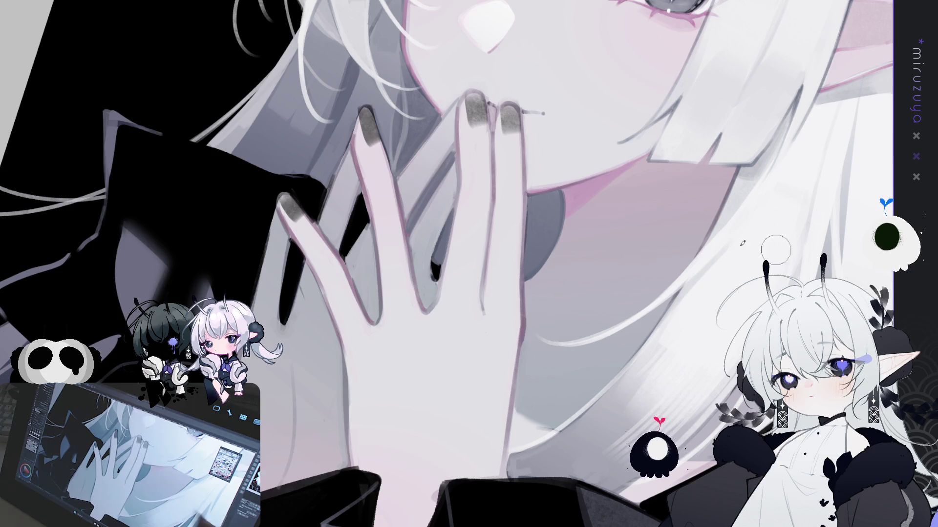
pyautogui.moveTo(471, 117); pyautogui.dragTo(473, 90)
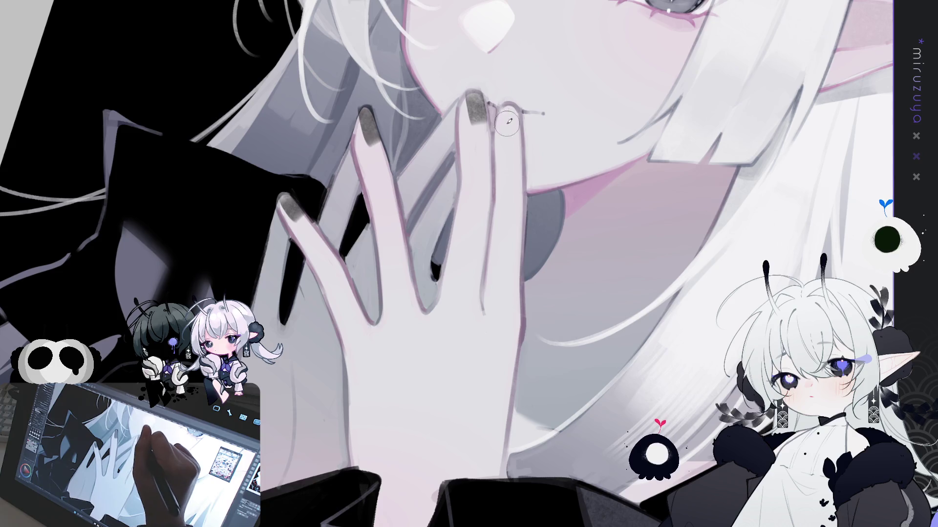
pyautogui.moveTo(509, 125)
pyautogui.mouseDown()
pyautogui.moveTo(500, 98)
pyautogui.moveTo(513, 127)
pyautogui.moveTo(511, 118)
pyautogui.mouseUp()
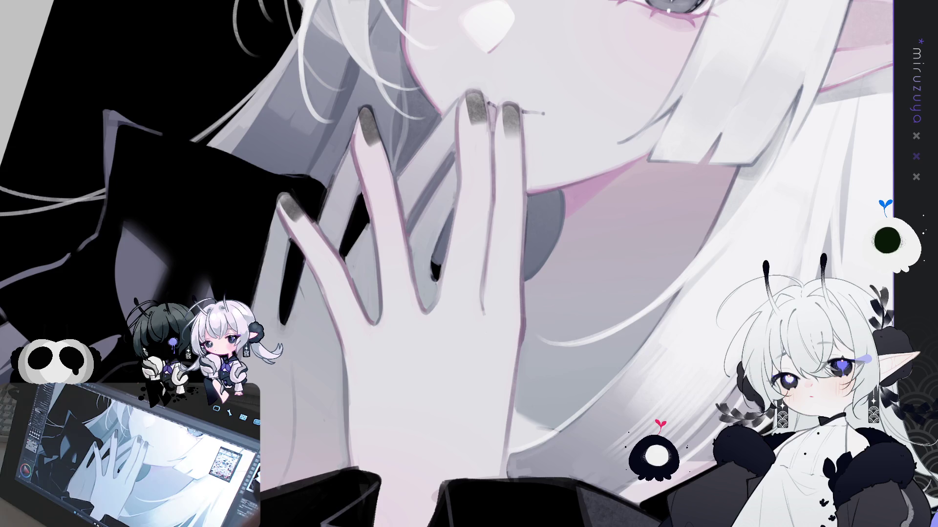
pyautogui.hotkey('ctrl', '0')
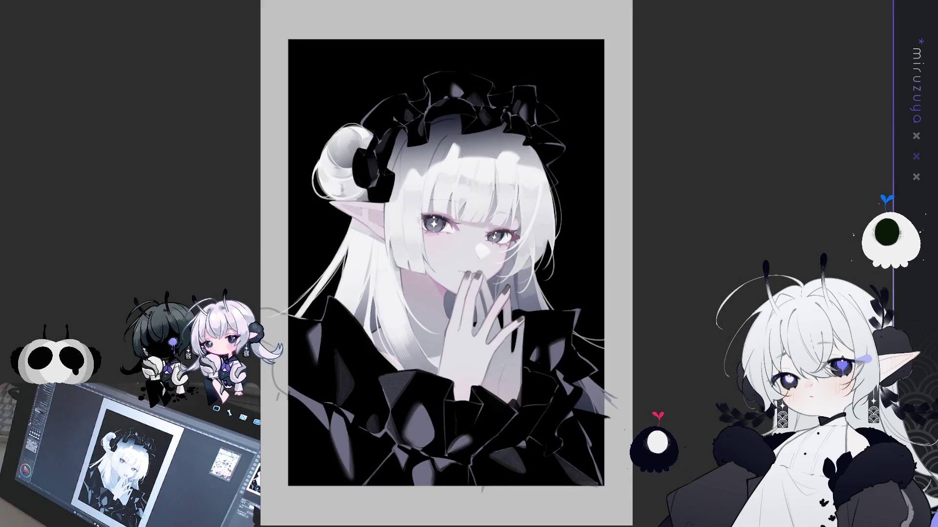
pyautogui.hotkey('ctrl', '+')
pyautogui.hotkey('ctrl', '+')
pyautogui.moveTo(470, 465); pyautogui.dragTo(456, 435)
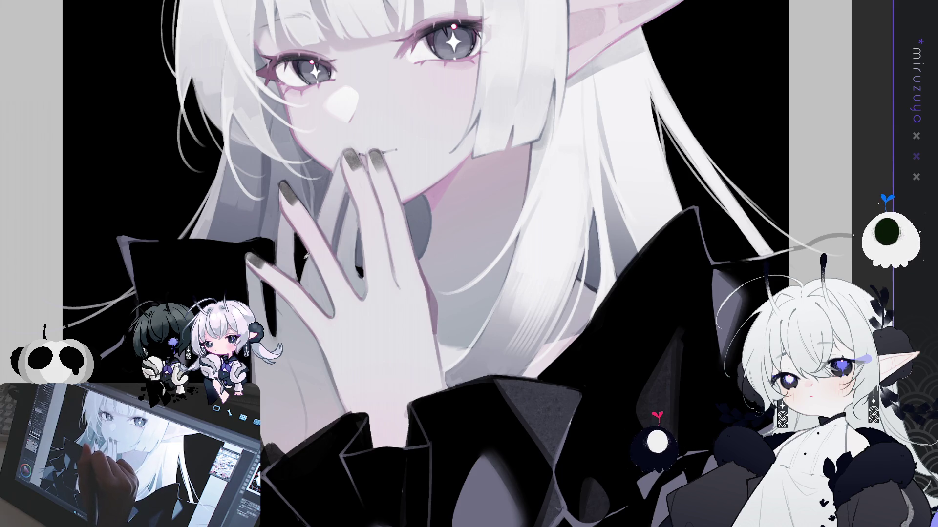
# Shift the view toward the head, fit the whole artwork, zoom in, then straighten the view.
pyautogui.moveTo(378, 227); pyautogui.dragTo(488, 334)
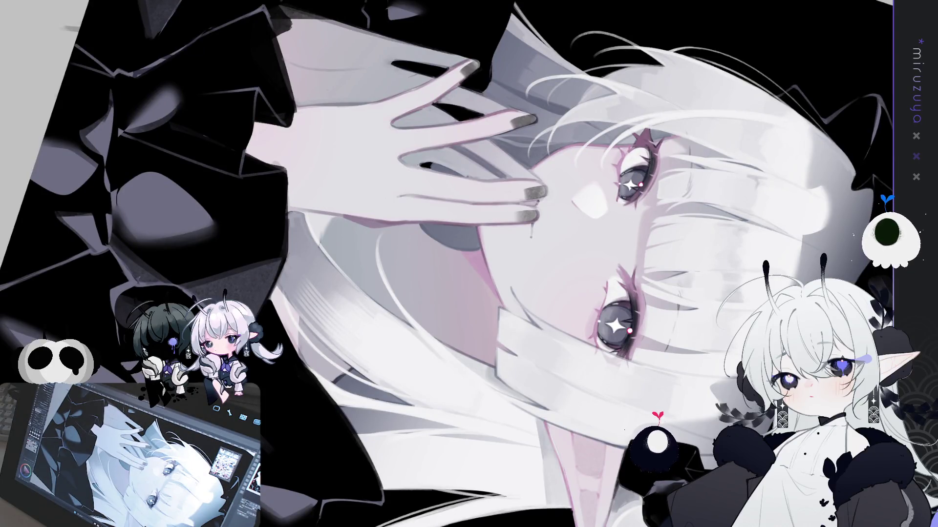
pyautogui.hotkey('ctrl', '0')
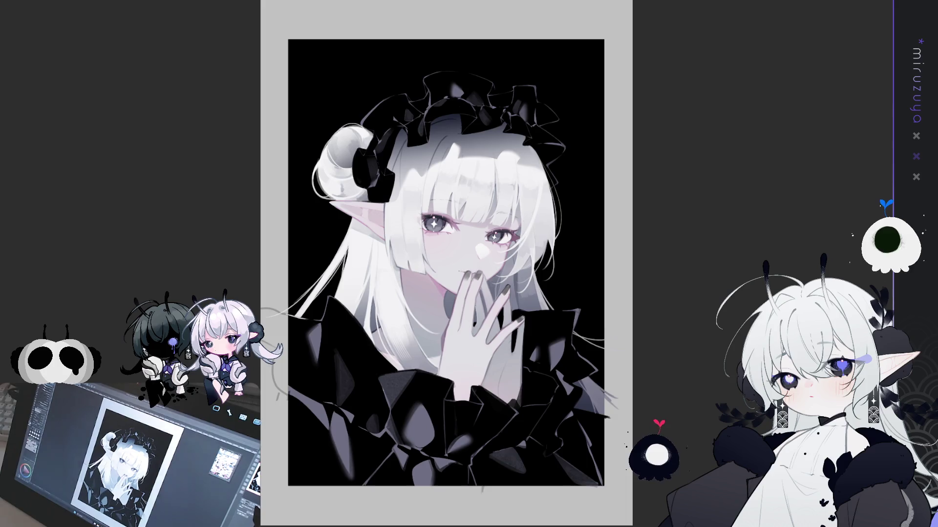
pyautogui.scroll(5, 440, 220)
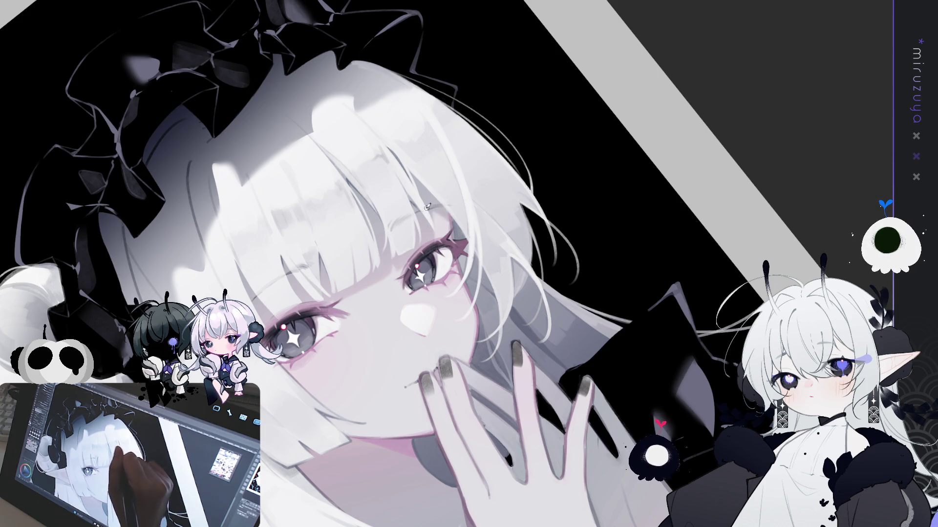
pyautogui.hotkey('ctrl', '0')
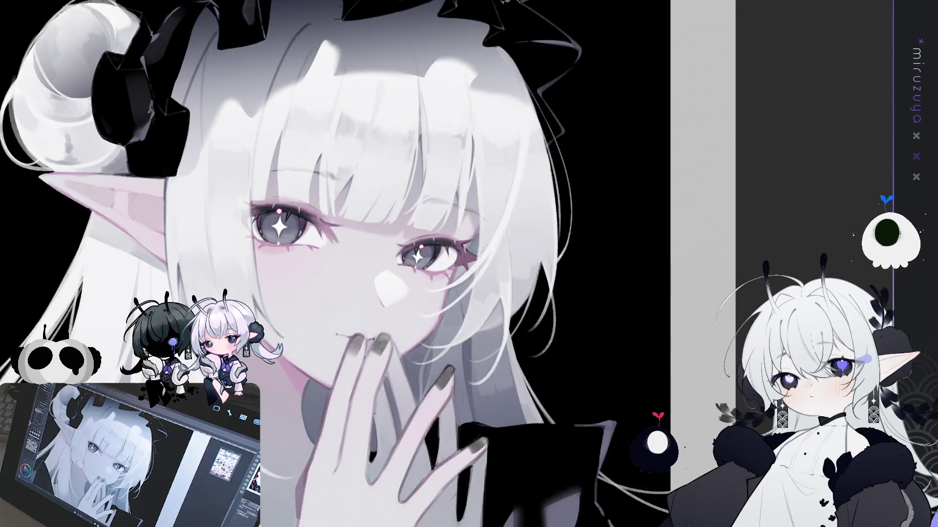
# Check the drawing in mirrored and upright views, darken the hair's grey shading, and zoom onto the face.
pyautogui.press('h')
pyautogui.press('h')
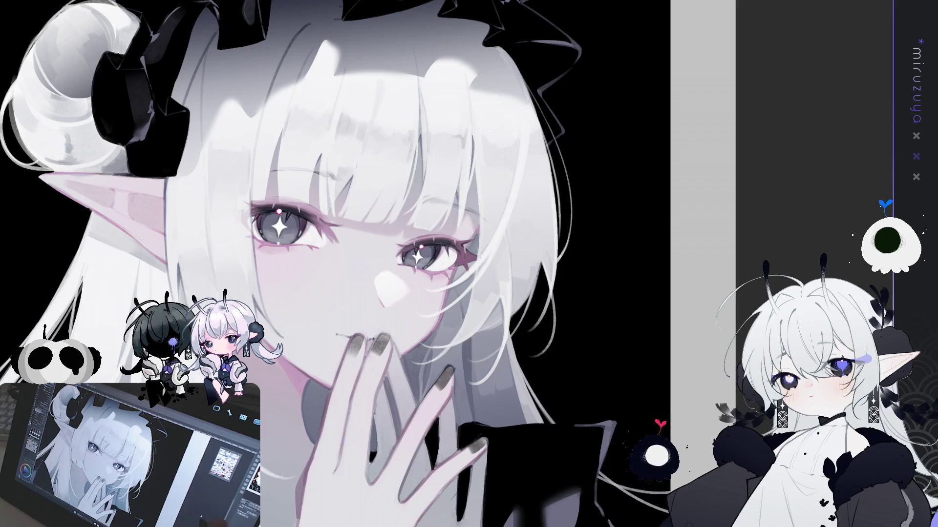
pyautogui.scroll(-3, 327, 263)
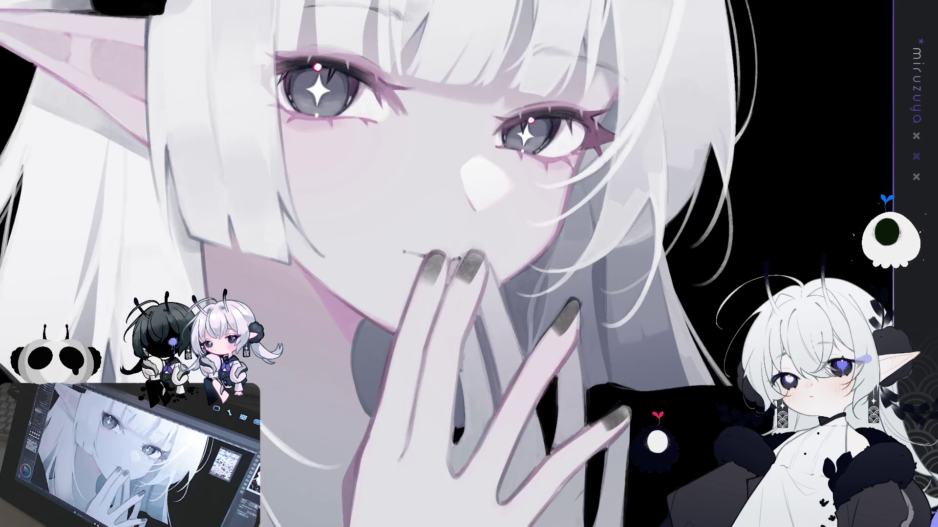
pyautogui.scroll(-3, 447, 263)
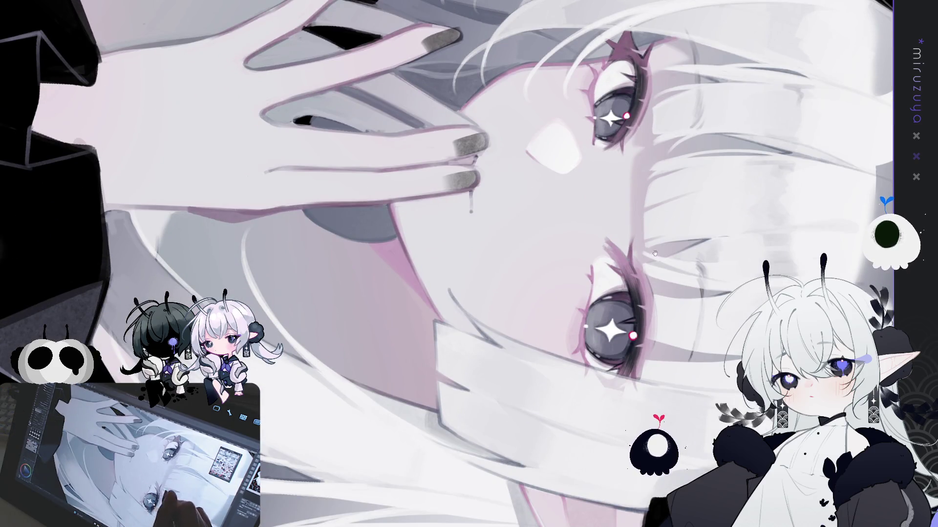
pyautogui.scroll(3, 447, 264)
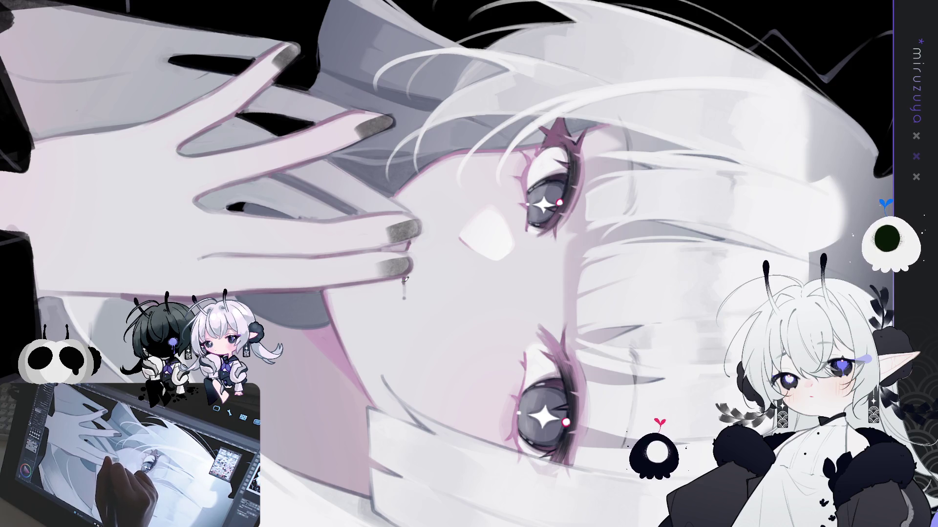
pyautogui.moveTo(469, 223)
pyautogui.mouseDown()
pyautogui.moveTo(624, 367)
pyautogui.moveTo(346, 272)
pyautogui.mouseUp()
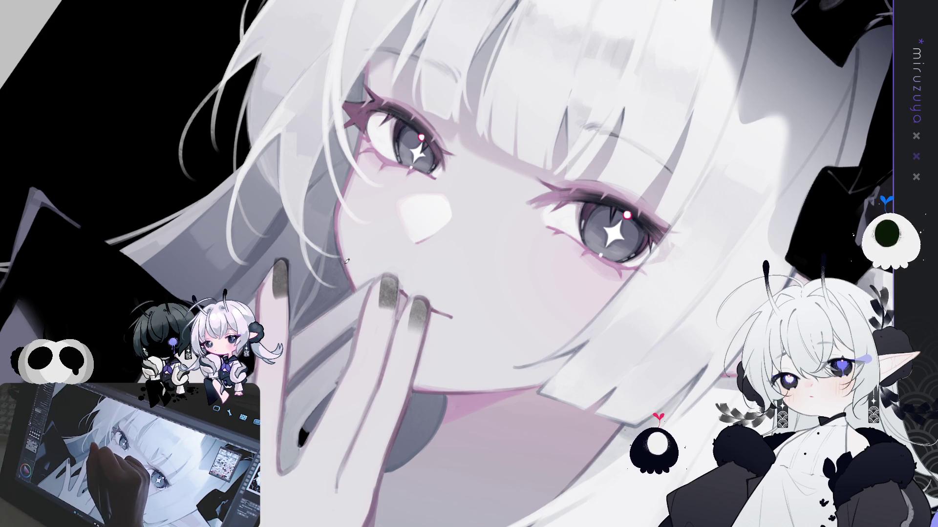
pyautogui.hotkey('ctrl', '0')
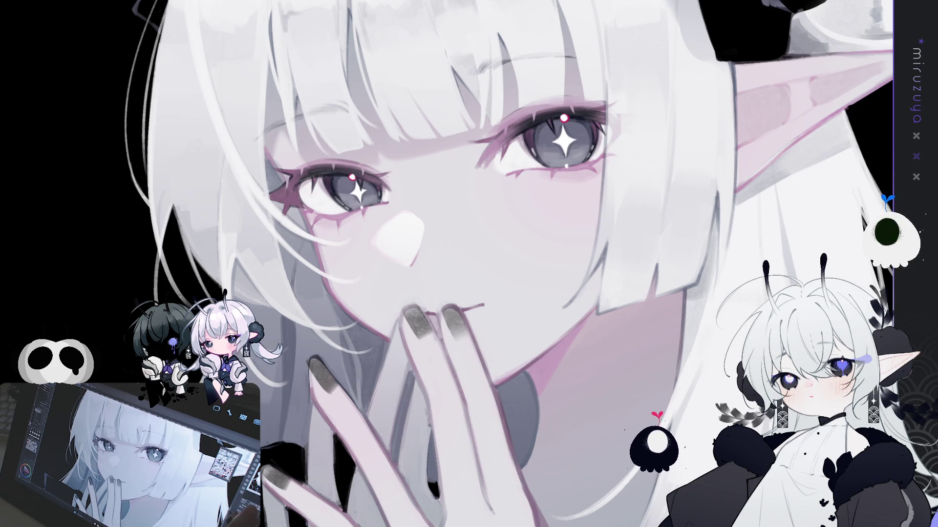
pyautogui.press('h')
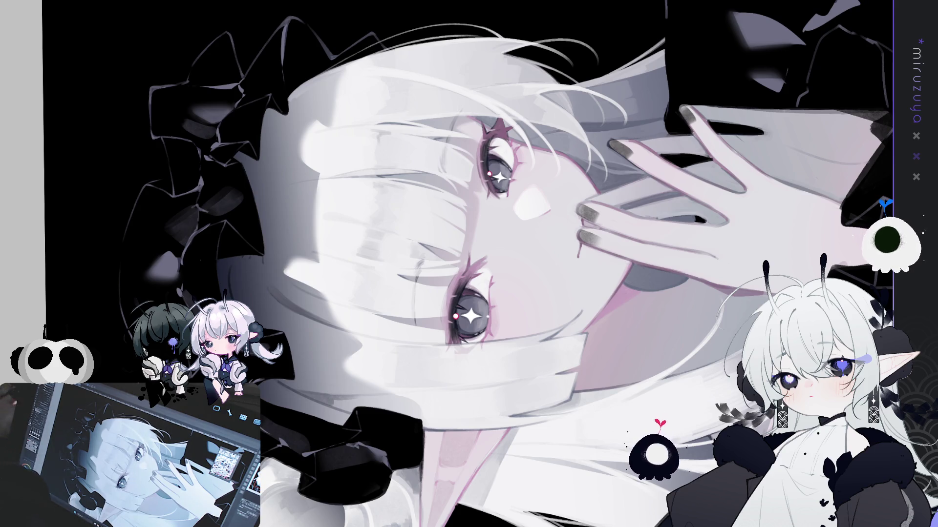
pyautogui.hotkey('ctrl', 'z')
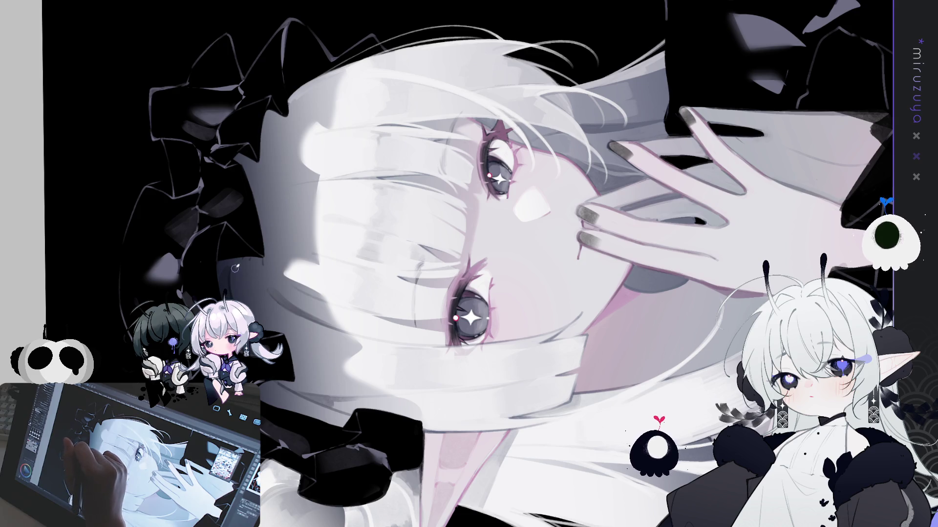
pyautogui.moveTo(234, 268); pyautogui.dragTo(416, 112)
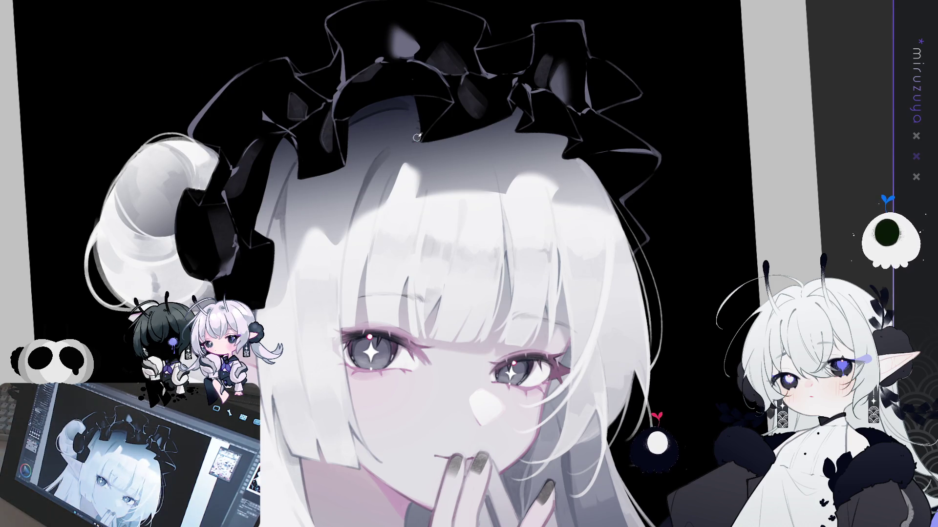
pyautogui.moveTo(416, 137); pyautogui.dragTo(324, 200)
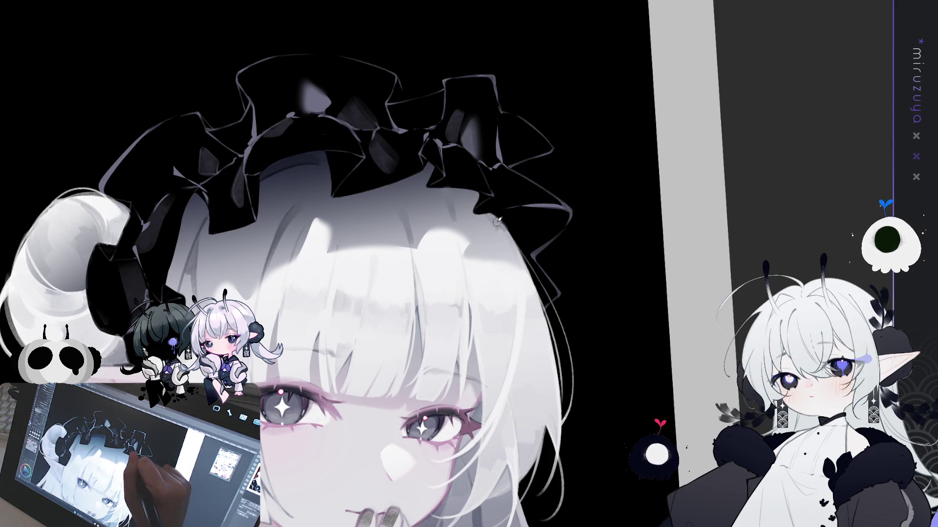
pyautogui.moveTo(624, 140); pyautogui.dragTo(464, 100)
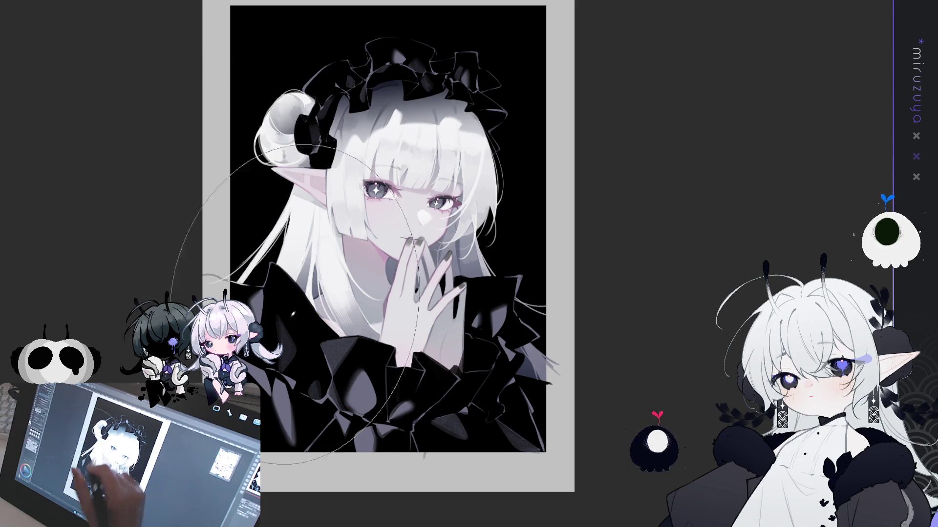
pyautogui.moveTo(324, 477); pyautogui.dragTo(382, 406)
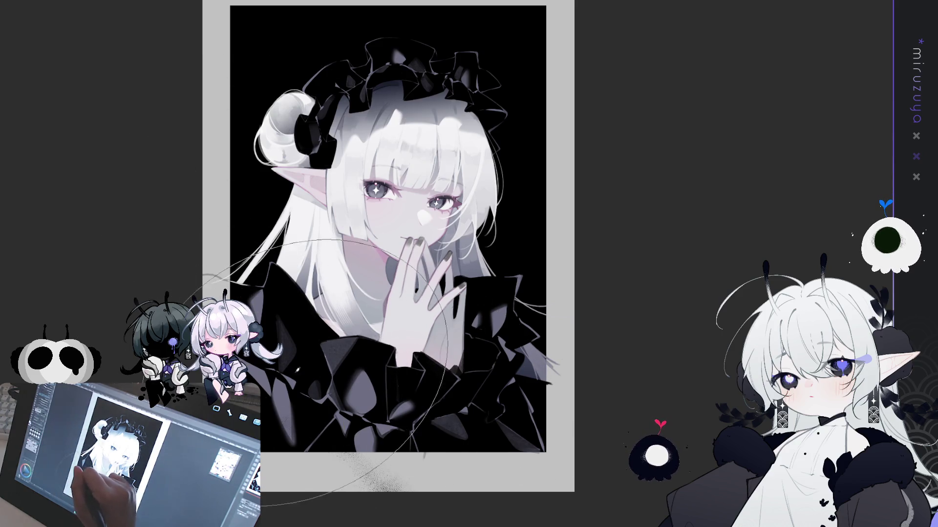
pyautogui.hotkey('ctrl', 'z')
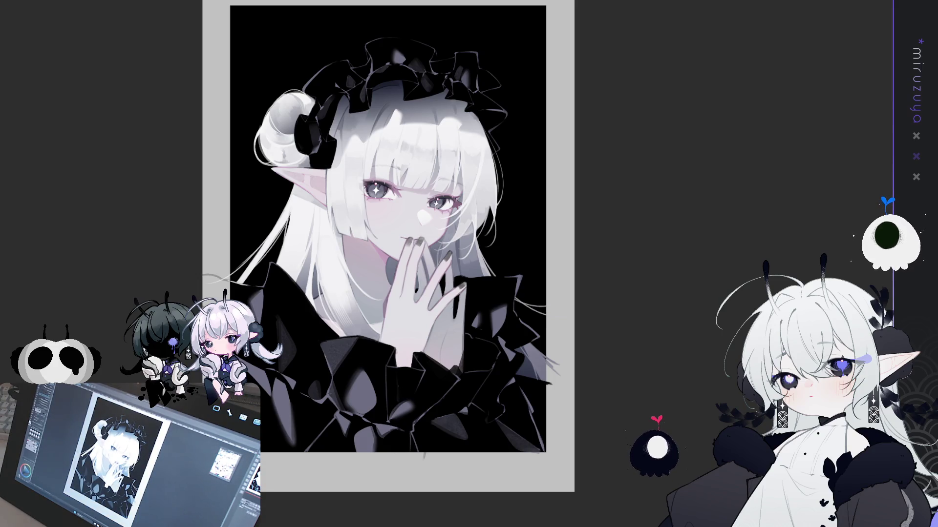
pyautogui.moveTo(273, 372); pyautogui.dragTo(391, 484)
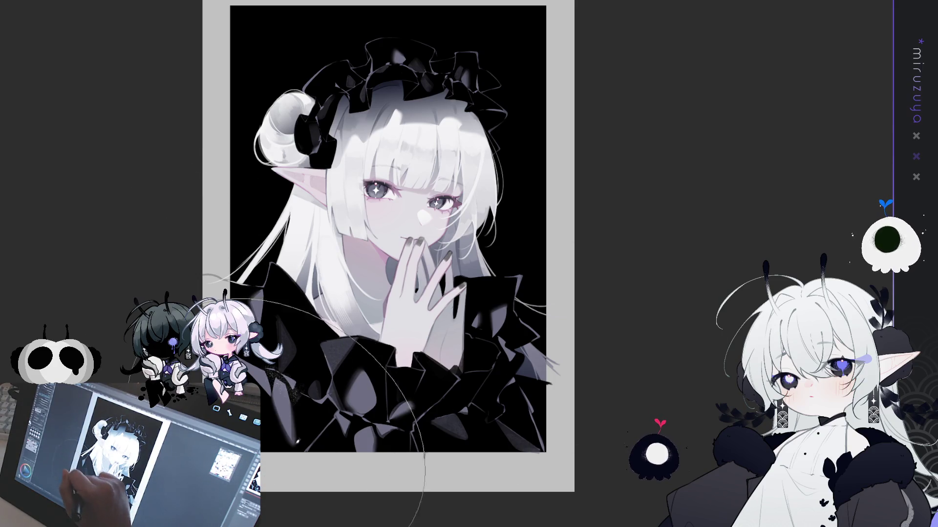
pyautogui.hotkey('ctrl', 'z')
# Try several white smoke sprays across the dress and lower border, undoing each one.
pyautogui.moveTo(283, 352)
pyautogui.mouseDown()
pyautogui.moveTo(513, 264)
pyautogui.moveTo(617, 96)
pyautogui.mouseUp()
pyautogui.hotkey('ctrl', 'z')
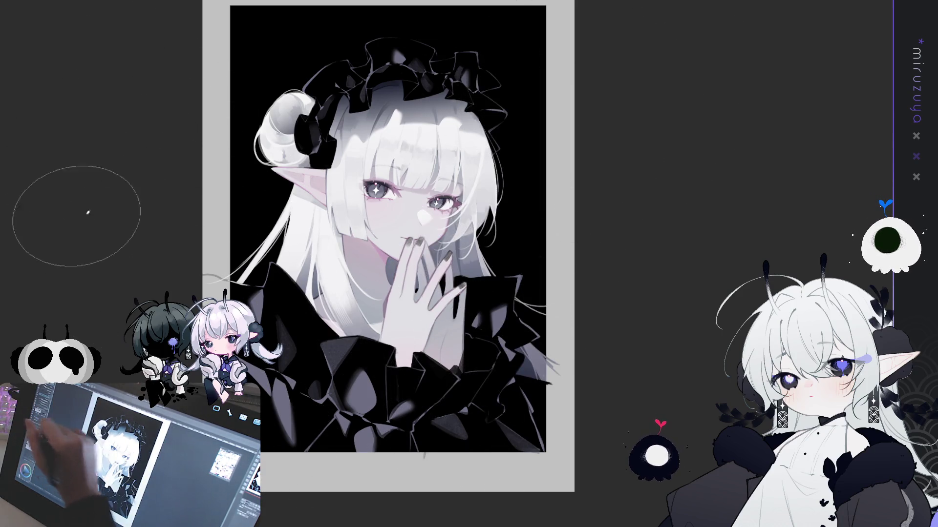
pyautogui.moveTo(276, 449)
pyautogui.mouseDown()
pyautogui.moveTo(415, 430)
pyautogui.moveTo(459, 147)
pyautogui.mouseUp()
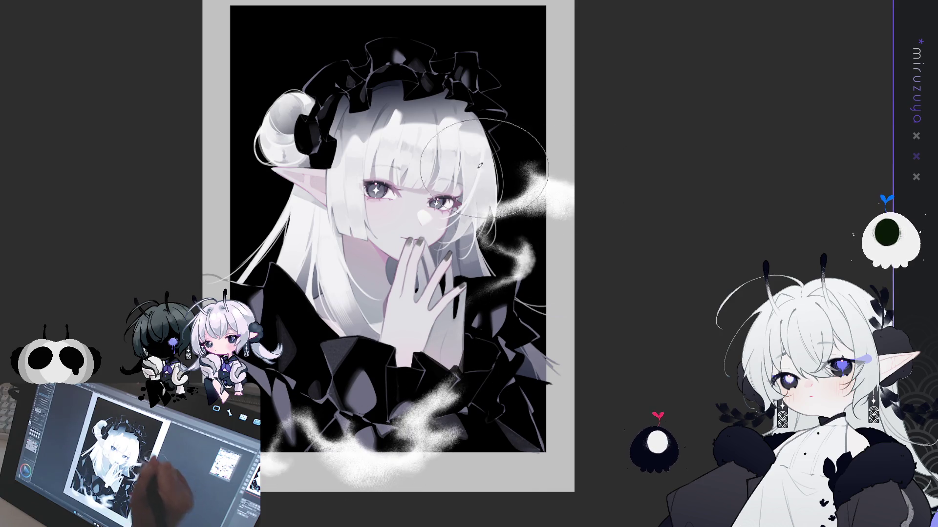
pyautogui.hotkey('ctrl', 'z')
pyautogui.hotkey('ctrl', 'z')
pyautogui.moveTo(274, 415)
pyautogui.mouseDown()
pyautogui.moveTo(293, 386)
pyautogui.moveTo(565, 314)
pyautogui.mouseUp()
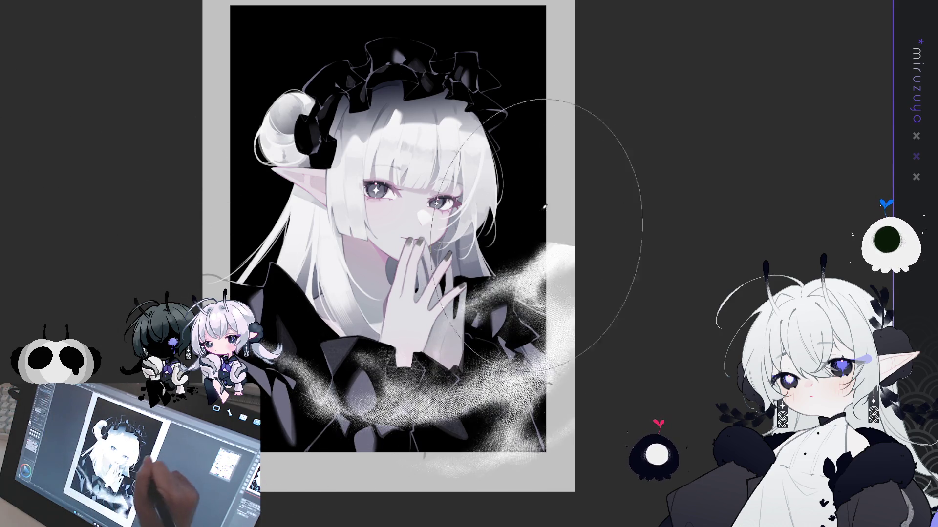
pyautogui.hotkey('ctrl', 'z')
pyautogui.moveTo(312, 420); pyautogui.dragTo(408, 450)
pyautogui.hotkey('ctrl', 'z')
# Spray faint smoke along the bottom border and left edge near the hair, discarding trial strokes over the dress.
pyautogui.moveTo(273, 483); pyautogui.dragTo(336, 477)
pyautogui.moveTo(235, 284); pyautogui.dragTo(254, 245)
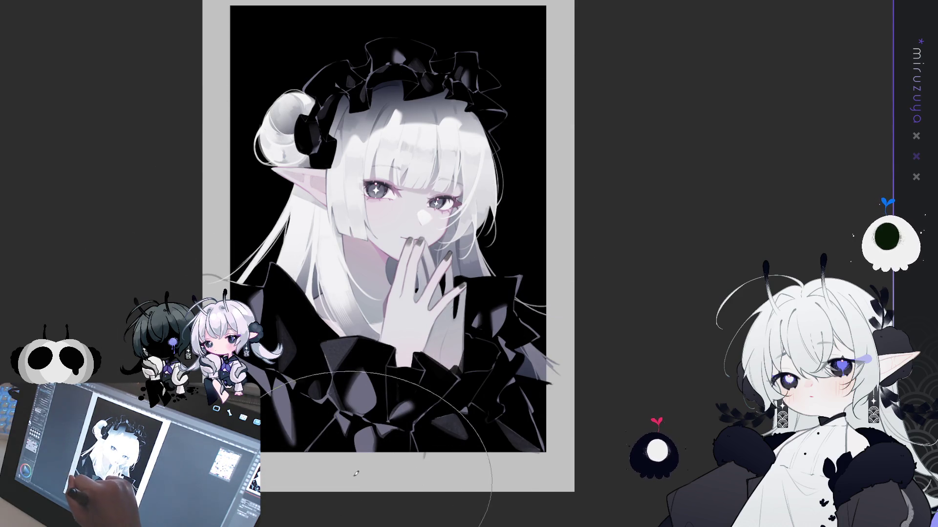
pyautogui.moveTo(274, 484); pyautogui.dragTo(352, 476)
pyautogui.moveTo(274, 342)
pyautogui.mouseDown()
pyautogui.moveTo(303, 439)
pyautogui.moveTo(342, 455)
pyautogui.mouseUp()
pyautogui.hotkey('ctrl', 'z')
pyautogui.hotkey('ctrl', 'z')
pyautogui.hotkey('ctrl', 'z')
pyautogui.moveTo(283, 351)
pyautogui.mouseDown()
pyautogui.moveTo(318, 430)
pyautogui.moveTo(488, 440)
pyautogui.mouseUp()
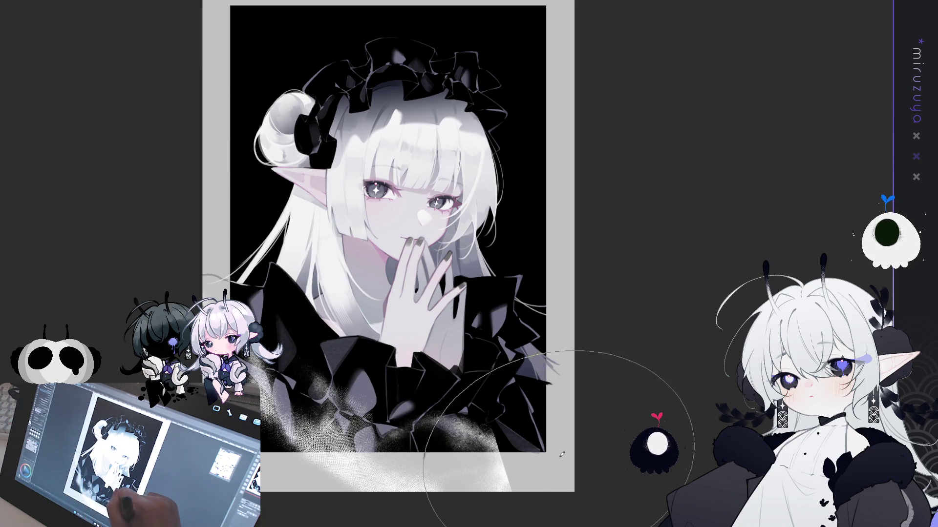
pyautogui.hotkey('ctrl', 'z')
pyautogui.moveTo(283, 366)
pyautogui.mouseDown()
pyautogui.moveTo(317, 439)
pyautogui.moveTo(439, 468)
pyautogui.moveTo(561, 469)
pyautogui.moveTo(562, 161)
pyautogui.moveTo(488, 15)
pyautogui.mouseUp()
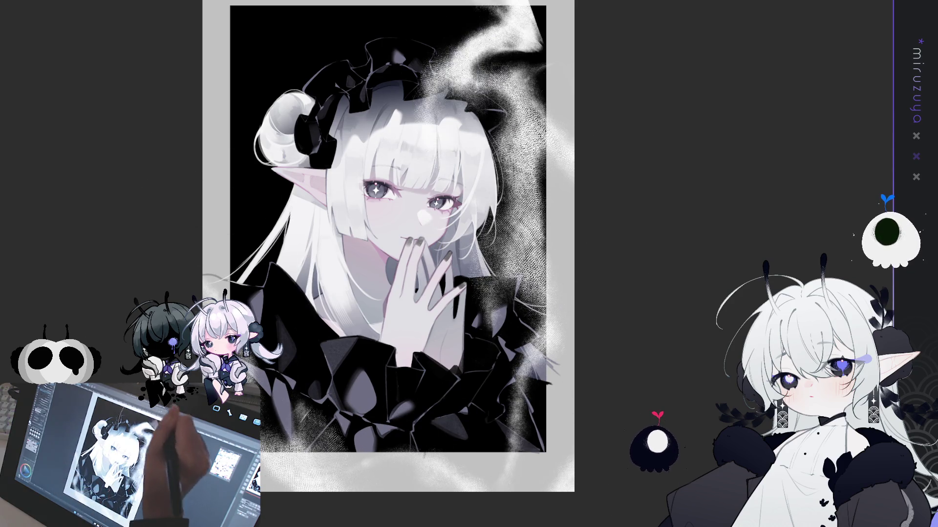
pyautogui.hotkey('ctrl', 'z')
# Keep a white smoke wisp along the bottom and add a sparkly grey glow around the figure's outline.
pyautogui.moveTo(400, 494)
pyautogui.mouseDown()
pyautogui.moveTo(513, 385)
pyautogui.moveTo(489, 164)
pyautogui.mouseUp()
pyautogui.hotkey('ctrl', 'z')
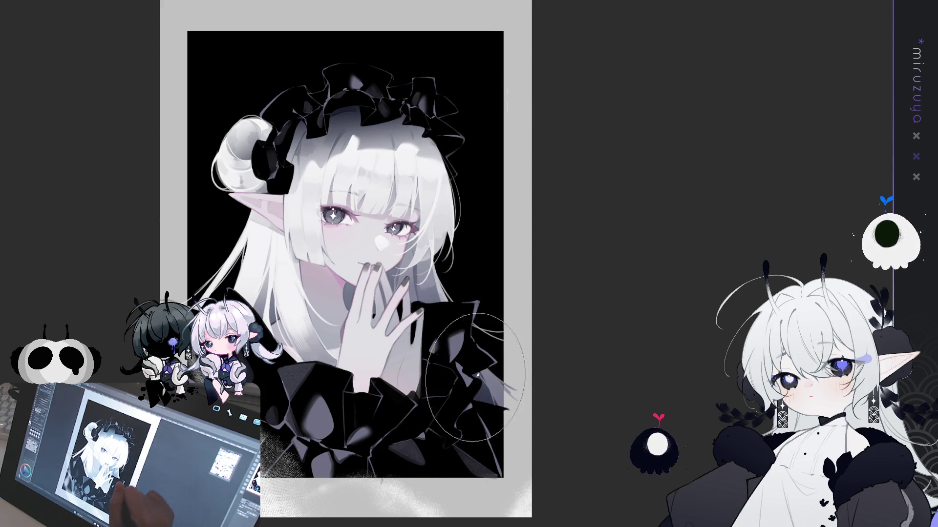
pyautogui.hotkey('ctrl', 'z')
pyautogui.moveTo(533, 345); pyautogui.dragTo(371, 464)
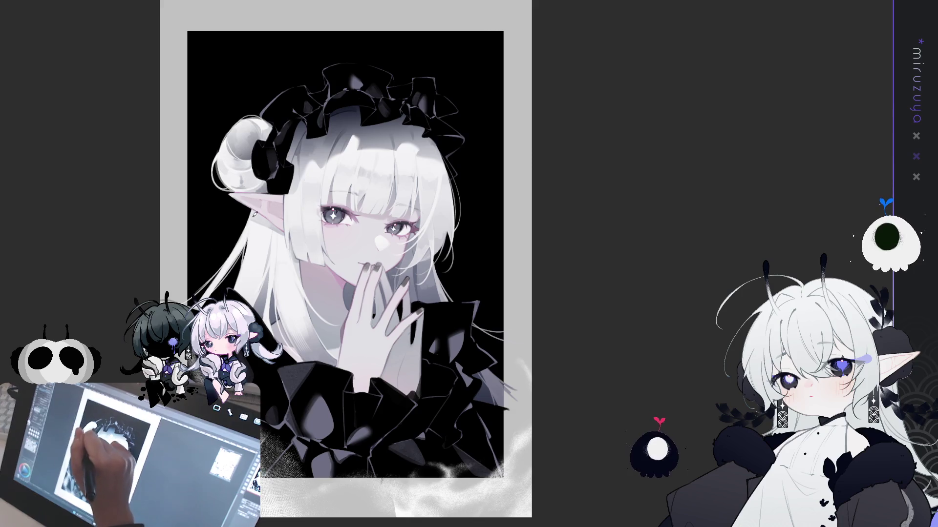
pyautogui.moveTo(214, 254)
pyautogui.mouseDown()
pyautogui.moveTo(254, 122)
pyautogui.moveTo(408, 94)
pyautogui.moveTo(439, 206)
pyautogui.moveTo(506, 366)
pyautogui.moveTo(449, 279)
pyautogui.moveTo(481, 312)
pyautogui.moveTo(522, 430)
pyautogui.moveTo(435, 244)
pyautogui.mouseUp()
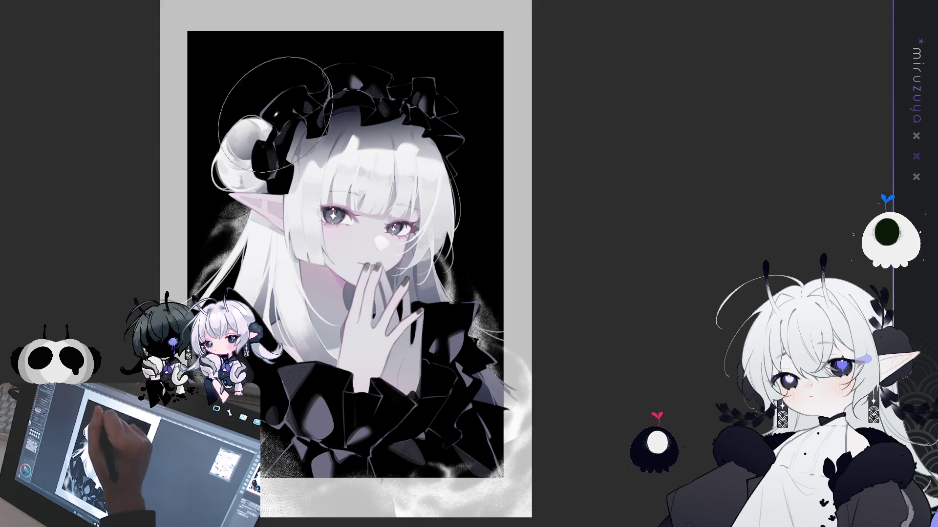
# Try bright airbrush strokes and a glow over the headdress, undoing each attempt.
pyautogui.moveTo(274, 108); pyautogui.dragTo(415, 83)
pyautogui.hotkey('ctrl', 'z')
pyautogui.moveTo(252, 122)
pyautogui.mouseDown()
pyautogui.moveTo(342, 88)
pyautogui.moveTo(439, 97)
pyautogui.mouseUp()
pyautogui.hotkey('ctrl', 'z')
pyautogui.moveTo(253, 138)
pyautogui.mouseDown()
pyautogui.moveTo(342, 88)
pyautogui.moveTo(430, 147)
pyautogui.moveTo(440, 205)
pyautogui.mouseUp()
pyautogui.hotkey('ctrl', 'z')
# Paint white smoke curling up the right edge toward the top, redrawing until it fits.
pyautogui.moveTo(488, 293)
pyautogui.mouseDown()
pyautogui.moveTo(482, 104)
pyautogui.moveTo(416, 10)
pyautogui.mouseUp()
pyautogui.moveTo(532, 106); pyautogui.dragTo(497, 143)
pyautogui.hotkey('ctrl', 'z')
pyautogui.moveTo(488, 293)
pyautogui.mouseDown()
pyautogui.moveTo(430, 122)
pyautogui.moveTo(468, 13)
pyautogui.mouseUp()
pyautogui.hotkey('ctrl', 'z')
pyautogui.moveTo(488, 288)
pyautogui.mouseDown()
pyautogui.moveTo(430, 74)
pyautogui.moveTo(321, 4)
pyautogui.mouseUp()
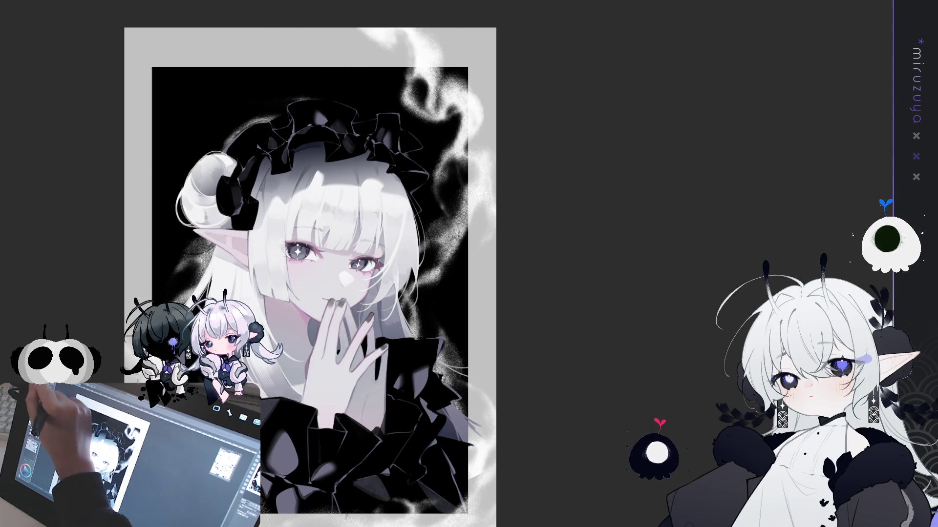
pyautogui.hotkey('ctrl', 'z')
pyautogui.moveTo(476, 182); pyautogui.dragTo(348, 10)
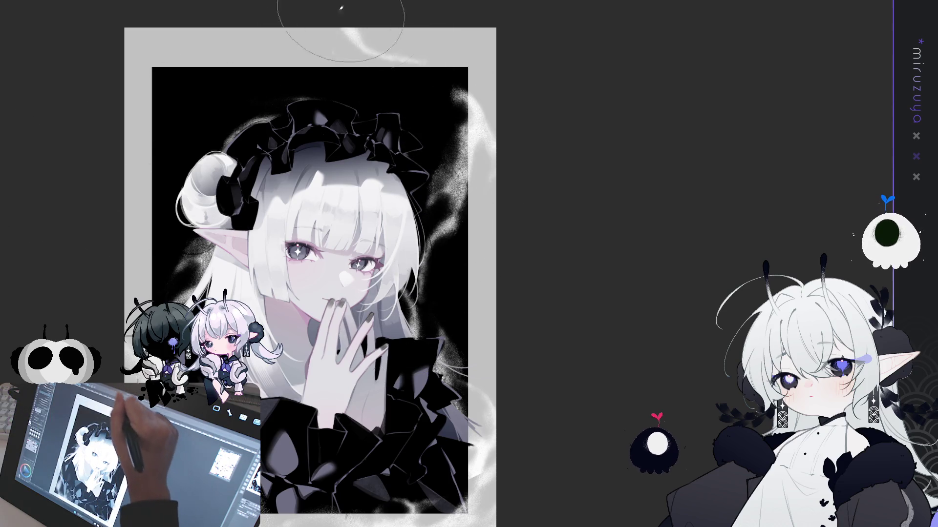
pyautogui.hotkey('ctrl', 'z')
pyautogui.moveTo(469, 312)
pyautogui.mouseDown()
pyautogui.moveTo(476, 195)
pyautogui.moveTo(291, 16)
pyautogui.mouseUp()
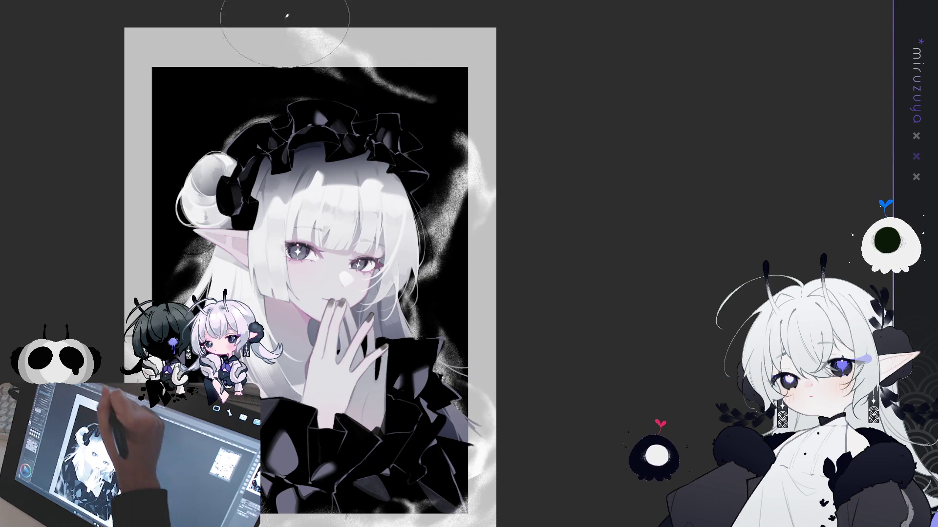
# Add white smoke wisps across the top-right, repainting until the final shape sits right.
pyautogui.moveTo(109, 146)
pyautogui.mouseDown()
pyautogui.moveTo(293, 24)
pyautogui.moveTo(381, 48)
pyautogui.mouseUp()
pyautogui.hotkey('ctrl', 'z')
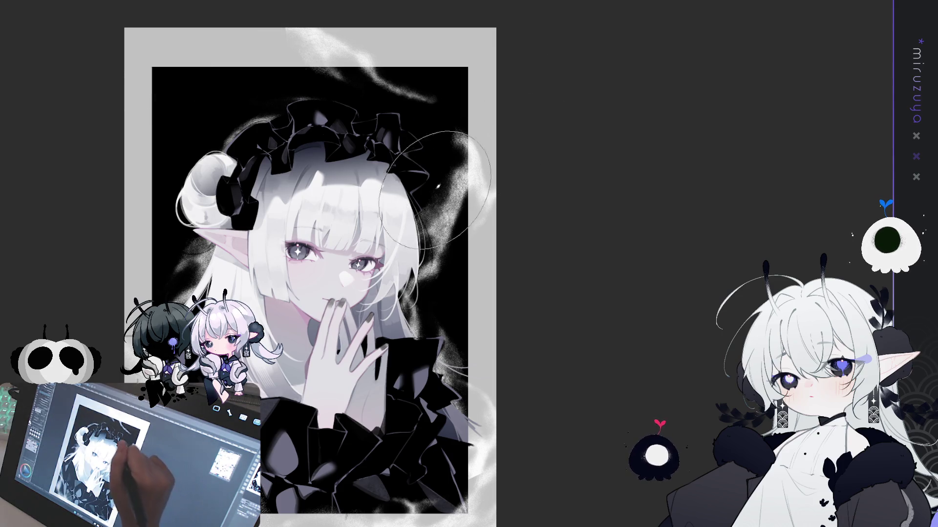
pyautogui.moveTo(438, 129); pyautogui.dragTo(371, 10)
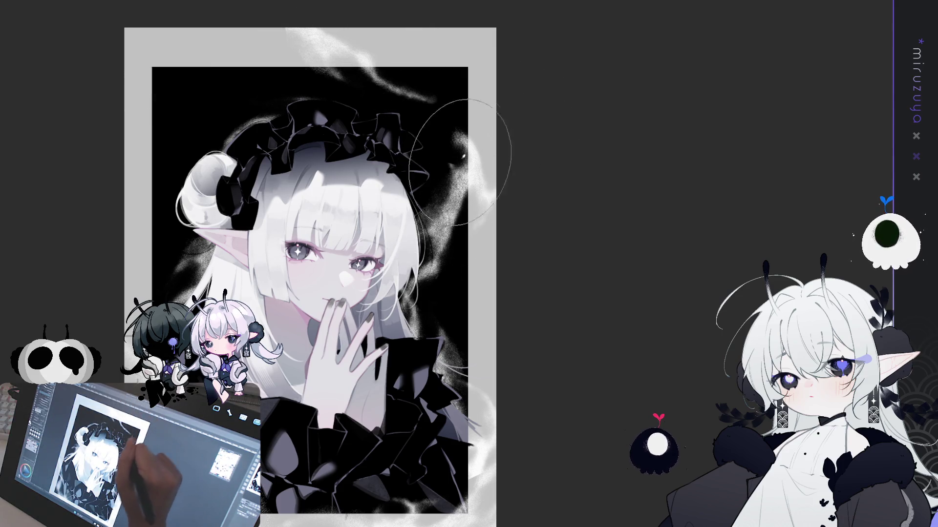
pyautogui.moveTo(454, 195); pyautogui.dragTo(430, 39)
pyautogui.hotkey('ctrl', 'z')
pyautogui.moveTo(342, 88)
pyautogui.mouseDown()
pyautogui.moveTo(440, 42)
pyautogui.moveTo(433, 223)
pyautogui.mouseUp()
pyautogui.hotkey('ctrl', 'z')
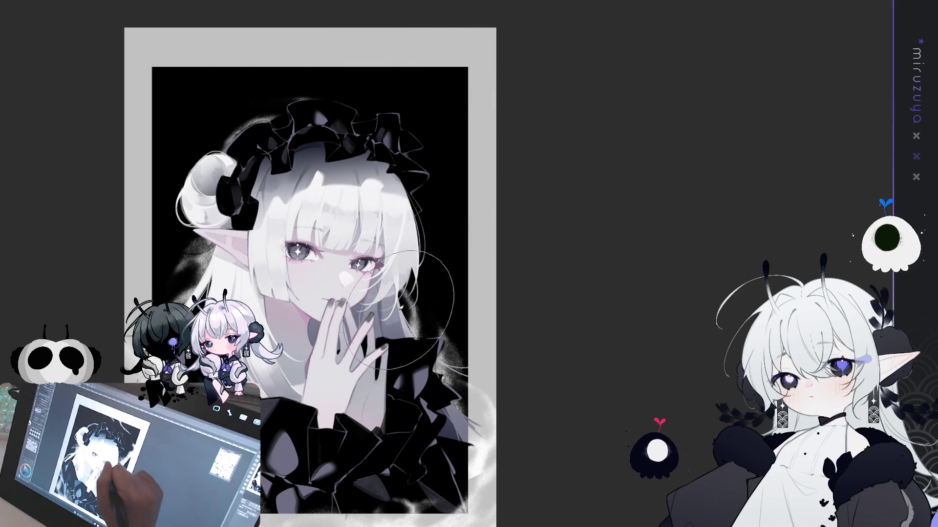
pyautogui.moveTo(459, 342)
pyautogui.mouseDown()
pyautogui.moveTo(446, 101)
pyautogui.moveTo(210, 10)
pyautogui.mouseUp()
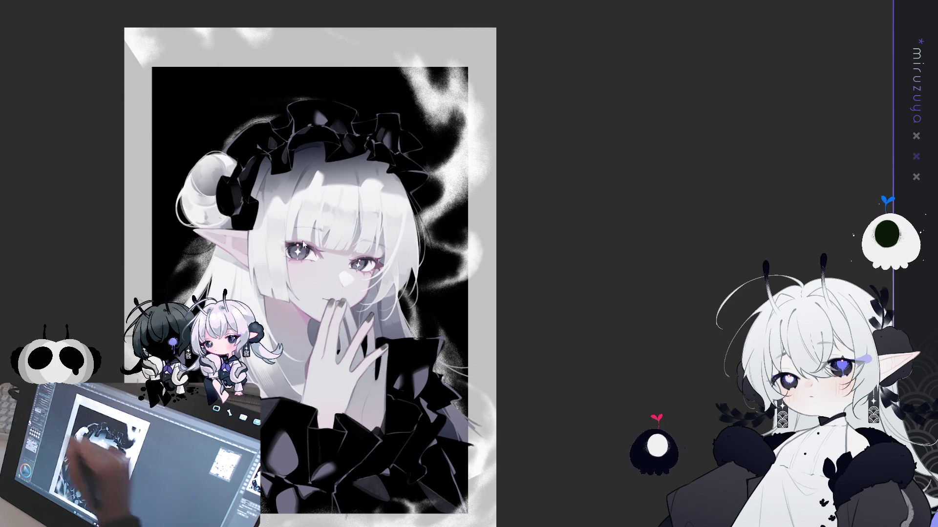
pyautogui.hotkey('ctrl', 'z')
pyautogui.moveTo(439, 332)
pyautogui.mouseDown()
pyautogui.moveTo(456, 118)
pyautogui.moveTo(210, 29)
pyautogui.moveTo(142, 54)
pyautogui.mouseUp()
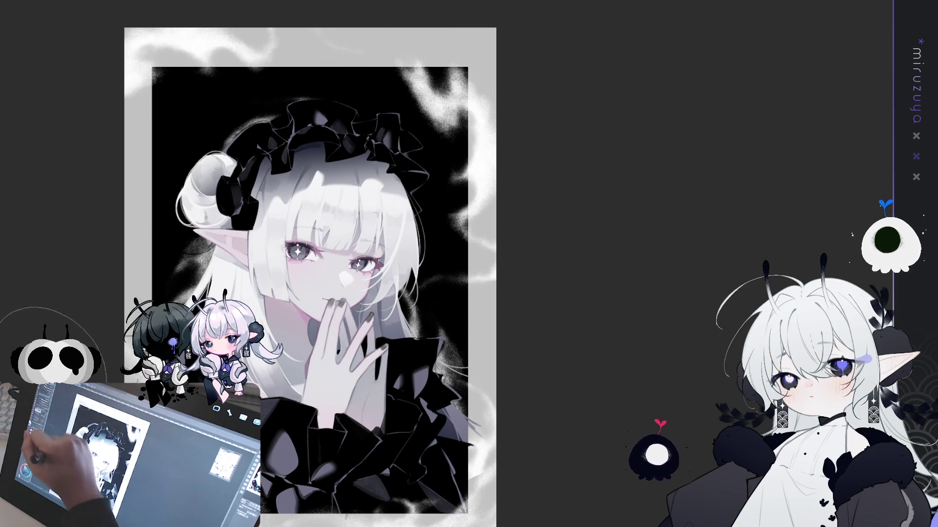
pyautogui.moveTo(588, 244); pyautogui.dragTo(573, 176)
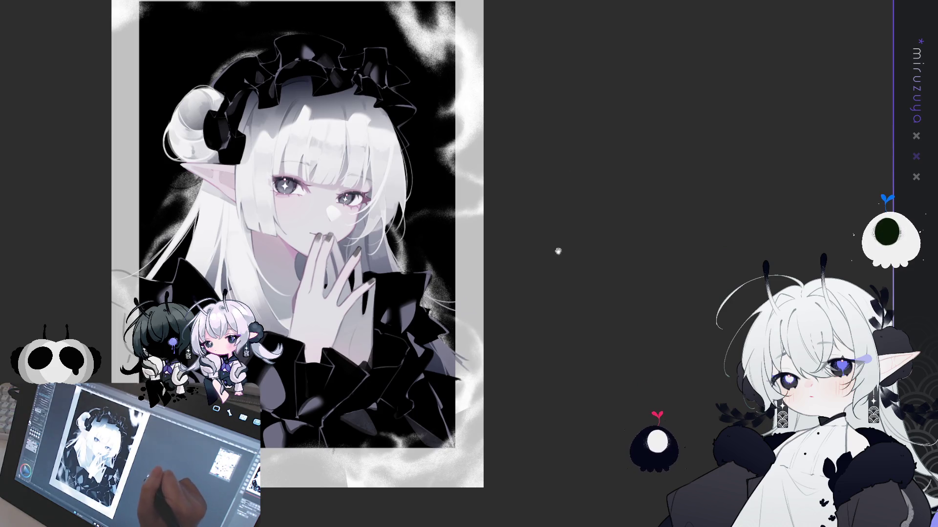
pyautogui.moveTo(550, 256); pyautogui.dragTo(592, 246)
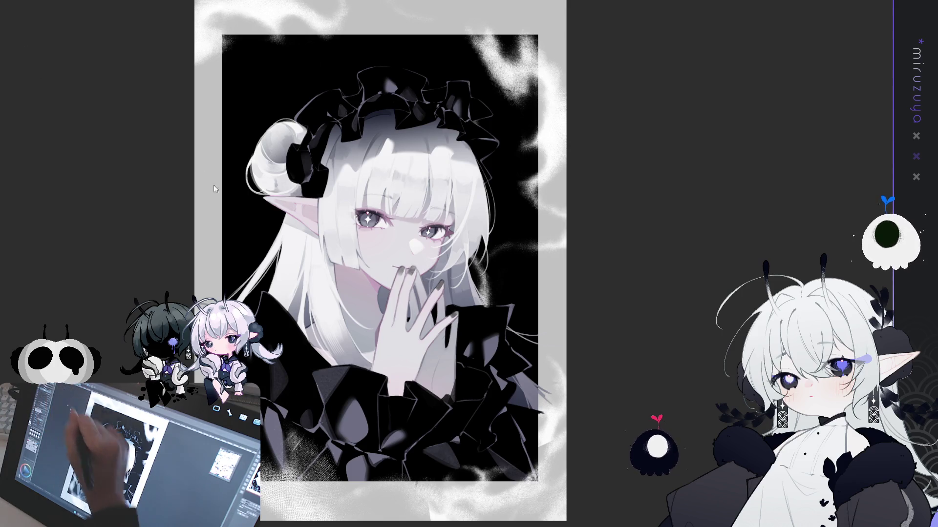
pyautogui.moveTo(185, 215)
pyautogui.mouseDown()
pyautogui.moveTo(342, 342)
pyautogui.moveTo(264, 313)
pyautogui.moveTo(230, 147)
pyautogui.moveTo(391, 98)
pyautogui.moveTo(489, 171)
pyautogui.moveTo(293, 263)
pyautogui.mouseUp()
pyautogui.hotkey('ctrl', 'd')
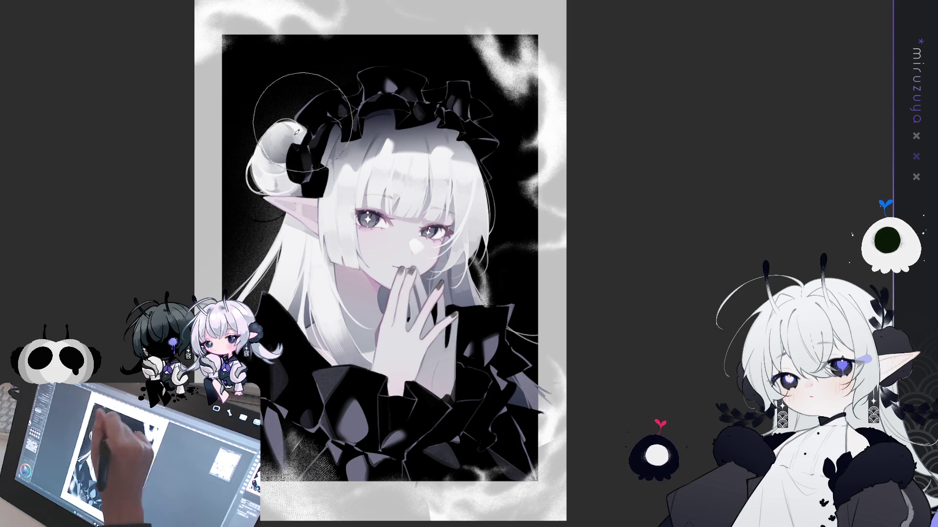
pyautogui.hotkey('ctrl', '+')
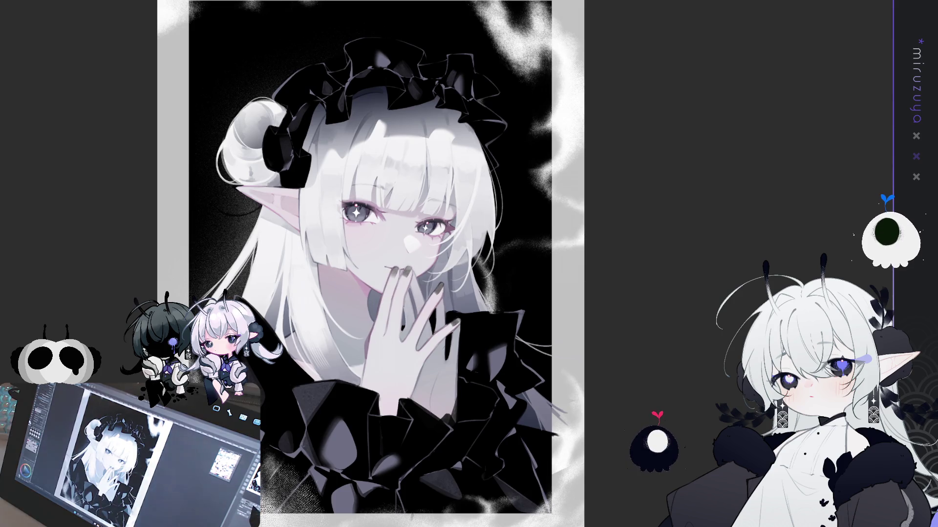
# Inspect the hair up close and undo the grey grain, then fit the whole canvas in view.
pyautogui.hotkey('ctrl', '+')
pyautogui.moveTo(477, 363); pyautogui.dragTo(493, 453)
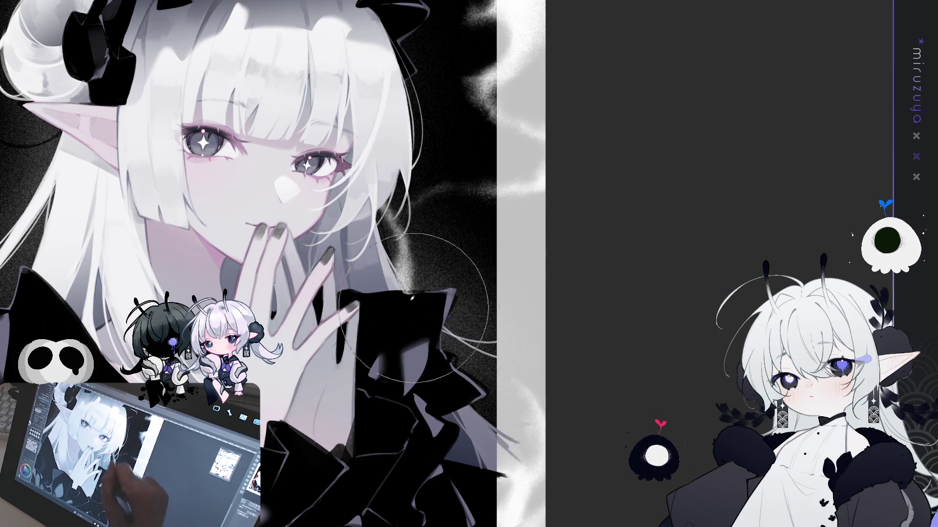
pyautogui.moveTo(549, 251); pyautogui.dragTo(673, 209)
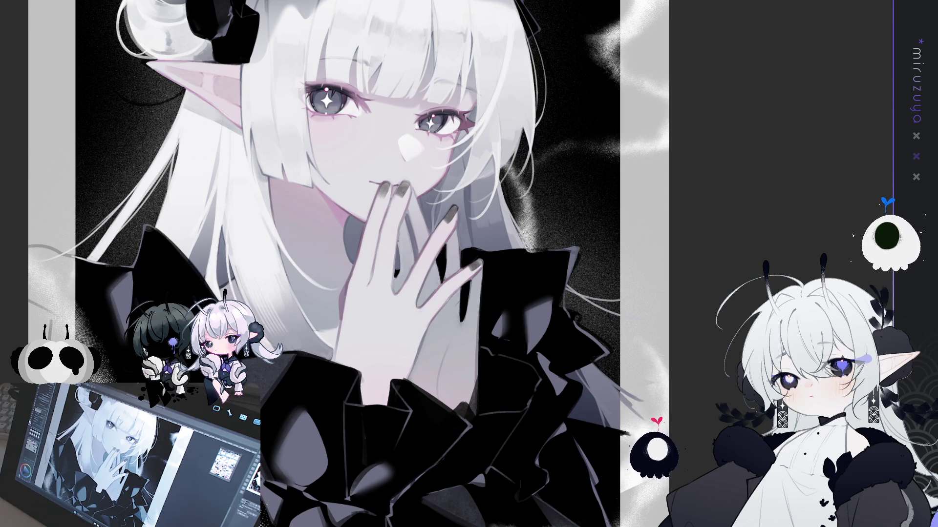
pyautogui.hotkey('ctrl', 'z')
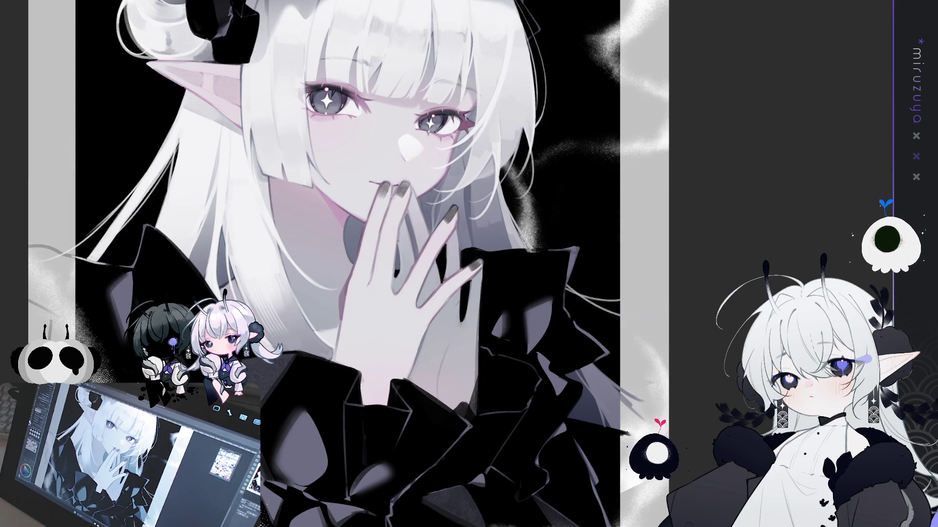
pyautogui.hotkey('ctrl', '0')
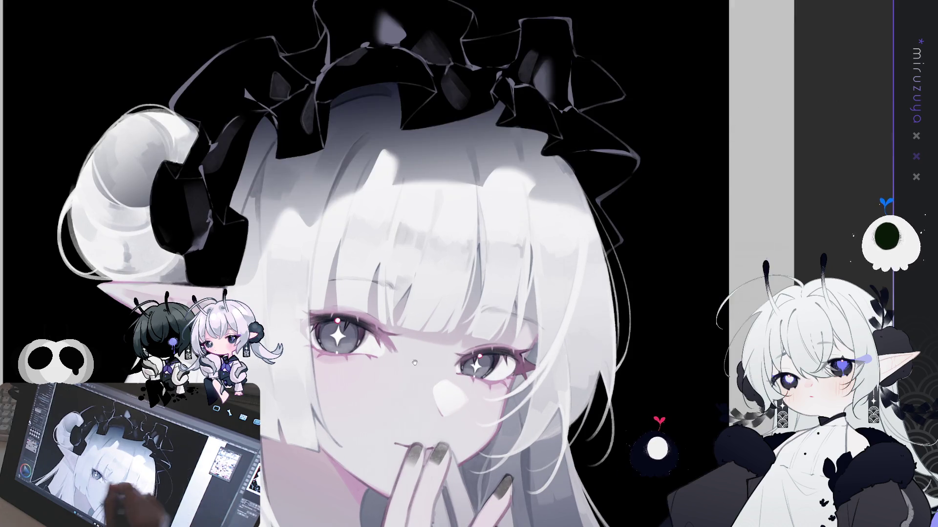
# Zoom onto the ear and retrace a dark, double-pointed vertical earring bar beneath it.
pyautogui.scroll(3, 586, 228)
pyautogui.moveTo(586, 229); pyautogui.dragTo(545, 174)
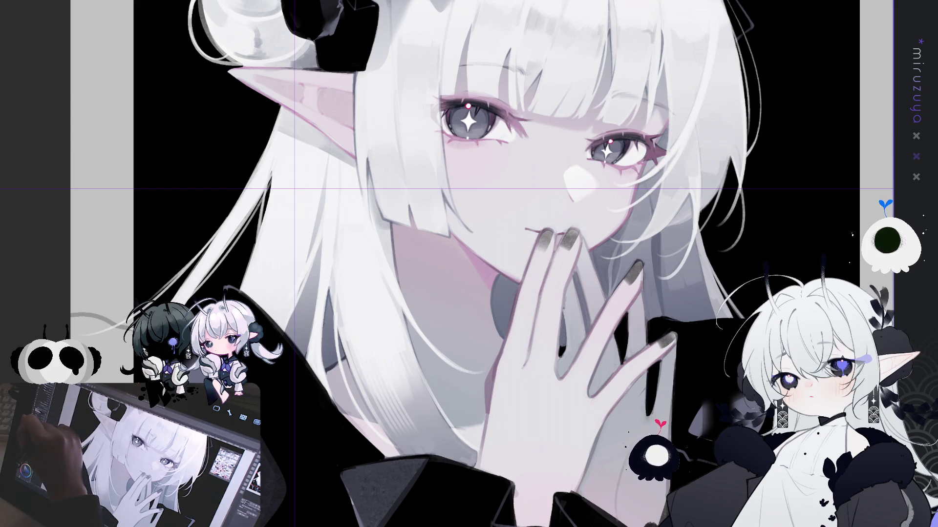
pyautogui.moveTo(294, 138); pyautogui.dragTo(294, 240)
pyautogui.moveTo(294, 137); pyautogui.dragTo(294, 238)
pyautogui.moveTo(296, 142); pyautogui.dragTo(297, 223)
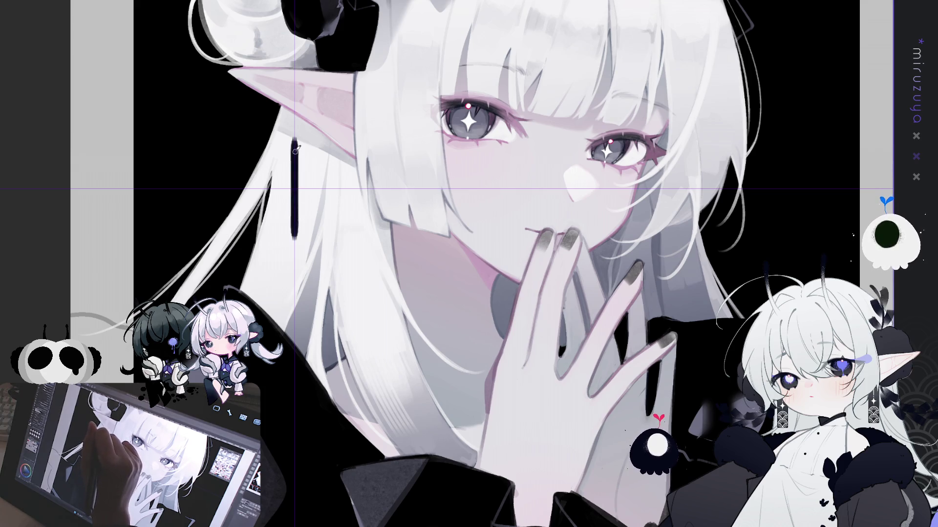
pyautogui.moveTo(297, 156); pyautogui.dragTo(297, 218)
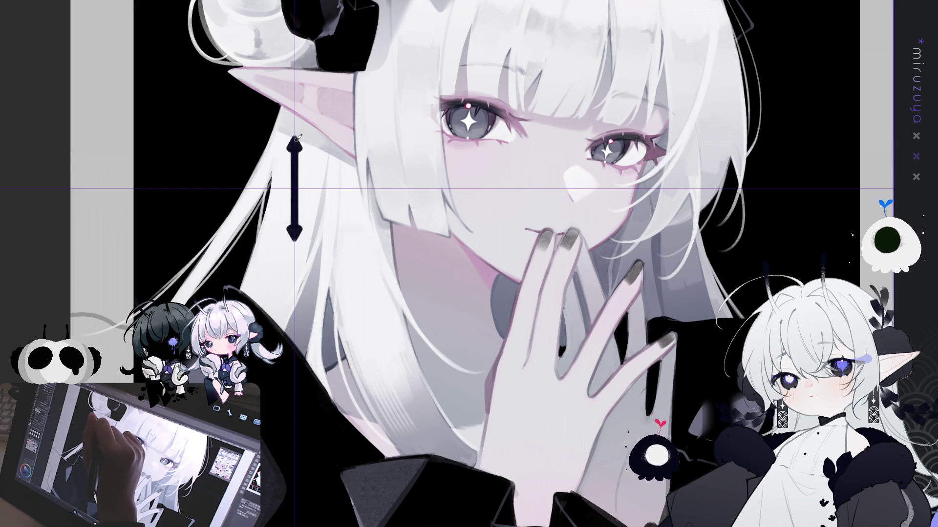
pyautogui.moveTo(299, 147); pyautogui.dragTo(294, 240)
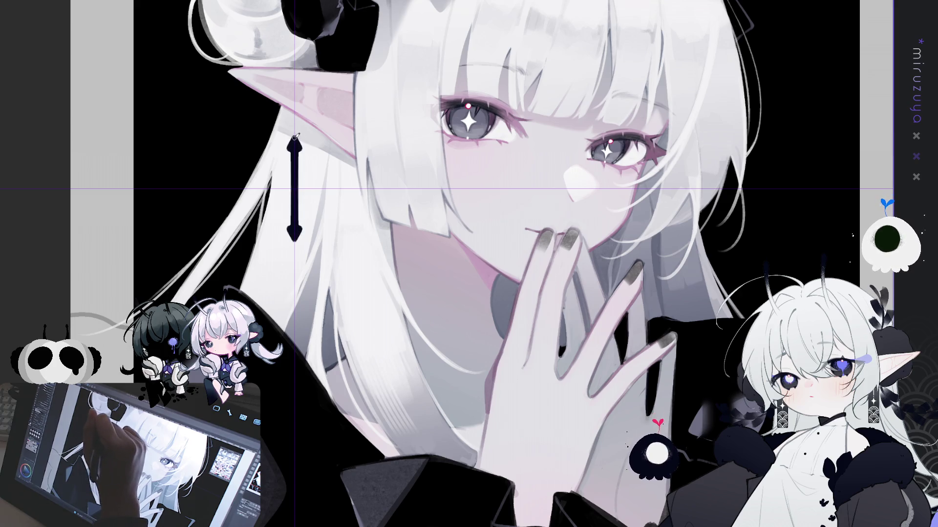
pyautogui.moveTo(295, 144); pyautogui.dragTo(293, 224)
pyautogui.moveTo(294, 166); pyautogui.dragTo(292, 223)
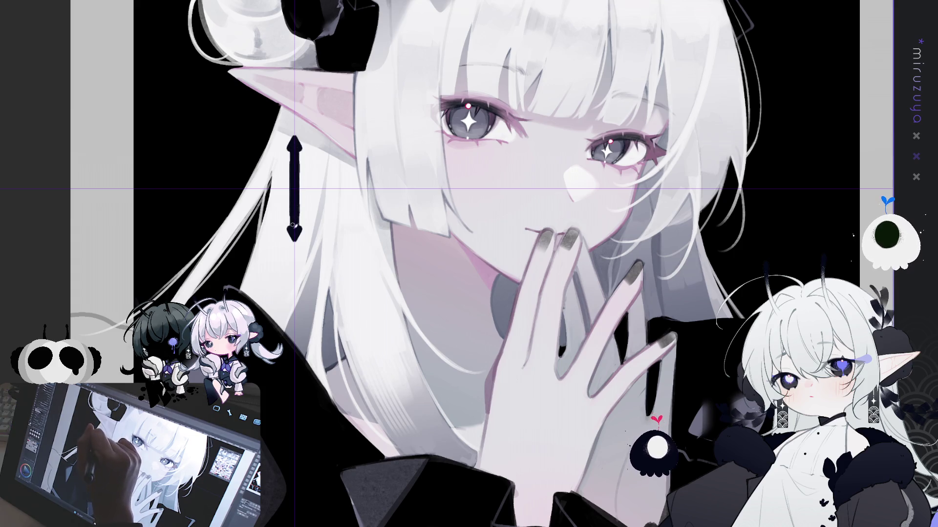
pyautogui.moveTo(293, 152); pyautogui.dragTo(294, 224)
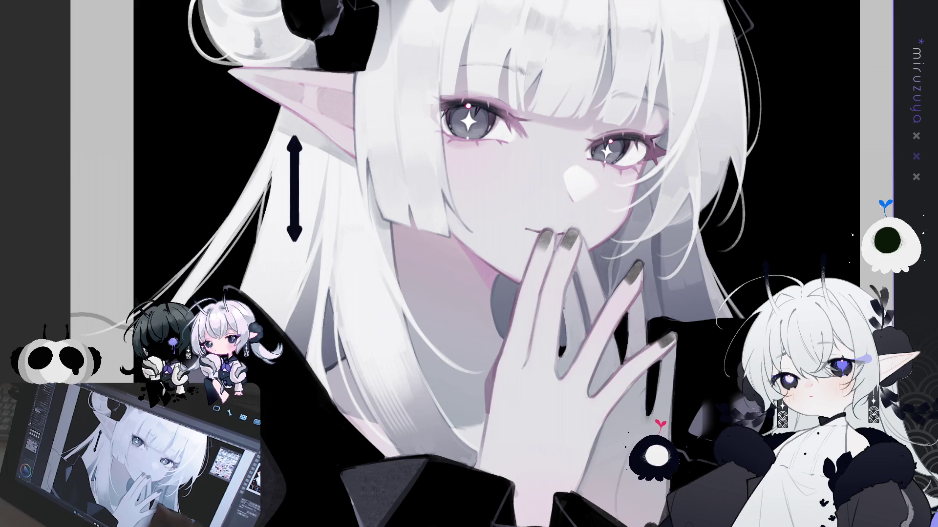
# Duplicate the earring bar and rotate the copy horizontal to form the crossbar.
pyautogui.hotkey('ctrl', 'a')
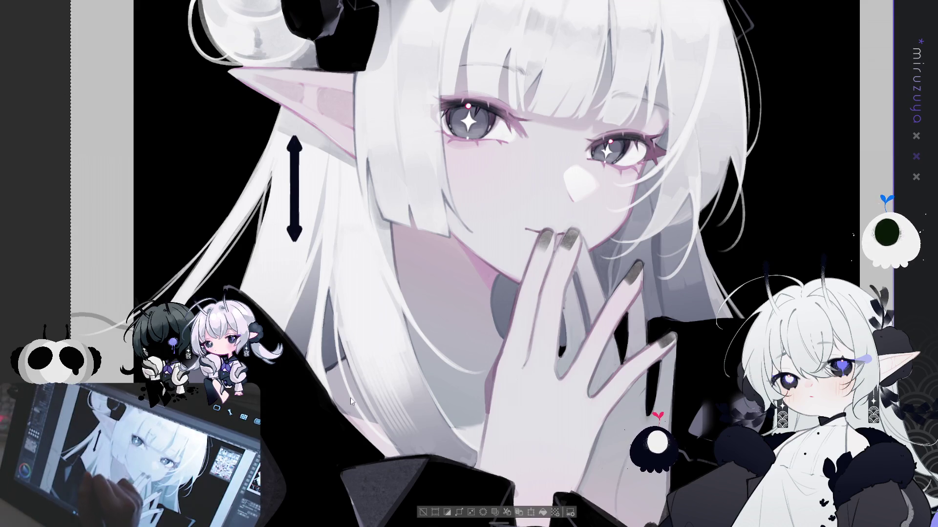
pyautogui.click(423, 512)
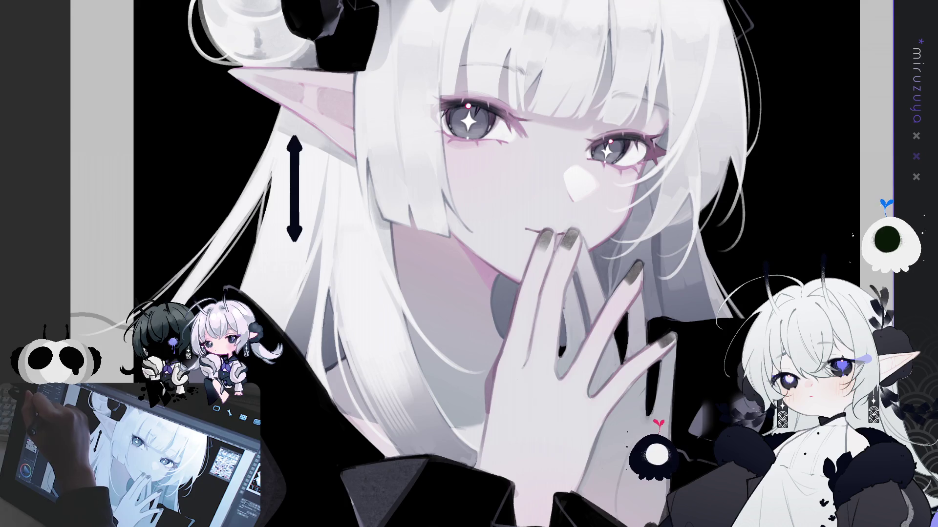
pyautogui.hotkey('ctrl', 'c')
pyautogui.hotkey('ctrl', 'v')
pyautogui.hotkey('ctrl', 't')
pyautogui.moveTo(326, 133)
pyautogui.mouseDown()
pyautogui.moveTo(356, 172)
pyautogui.moveTo(350, 223)
pyautogui.mouseUp()
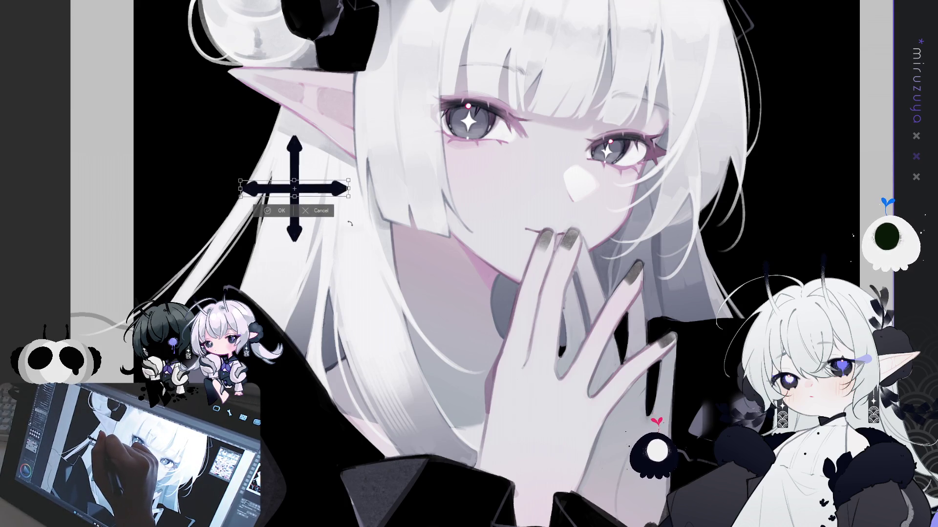
pyautogui.click(277, 210)
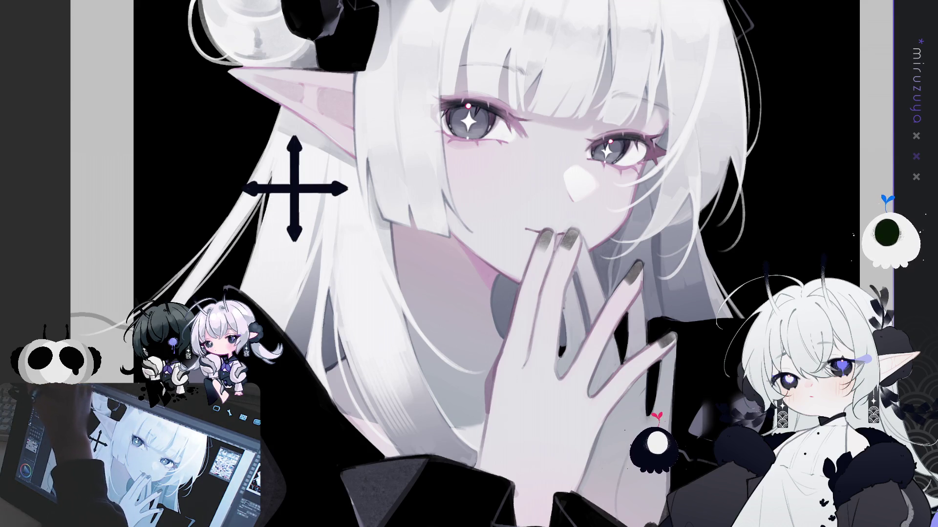
# Nudge the cross right and recentre the crossbar on the vertical bar.
pyautogui.moveTo(206, 163); pyautogui.dragTo(289, 231)
pyautogui.press('Right')
pyautogui.press('Right')
pyautogui.press('Right')
pyautogui.press('Right')
pyautogui.press('Right')
pyautogui.press('Right')
pyautogui.press('Right')
pyautogui.press('Right')
pyautogui.press('Right')
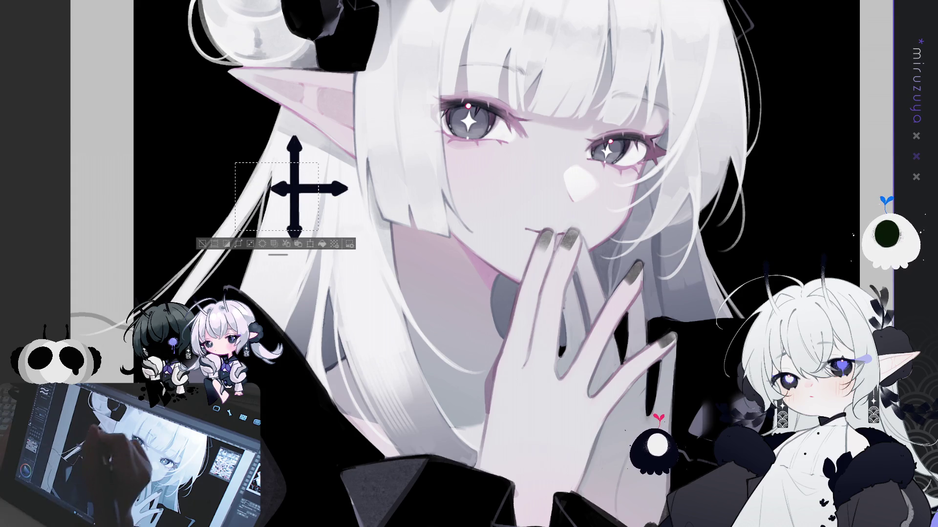
pyautogui.hotkey('ctrl', 'd')
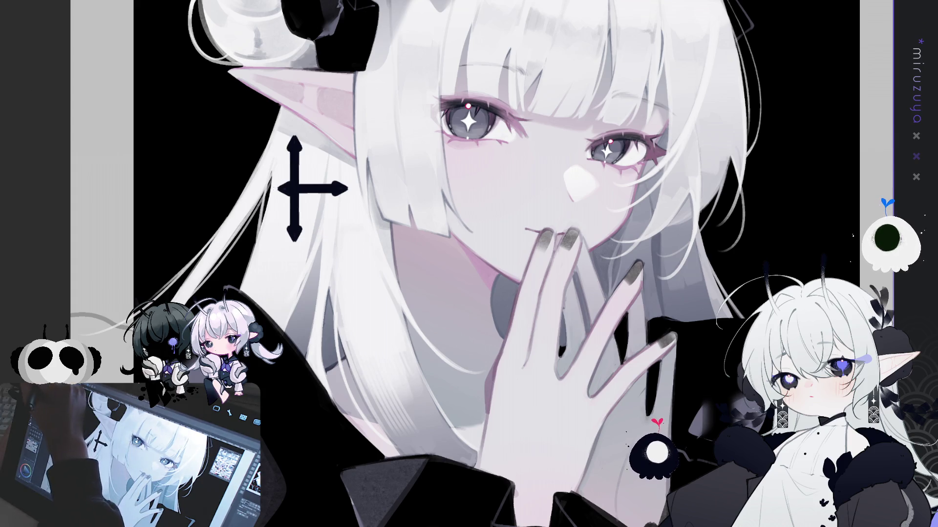
pyautogui.hotkey('ctrl', 'z')
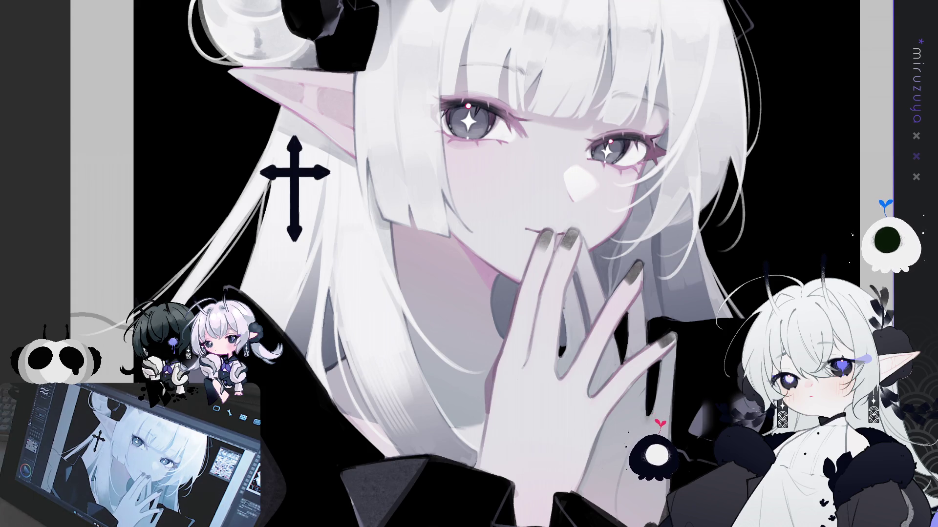
pyautogui.hotkey('ctrl', 't')
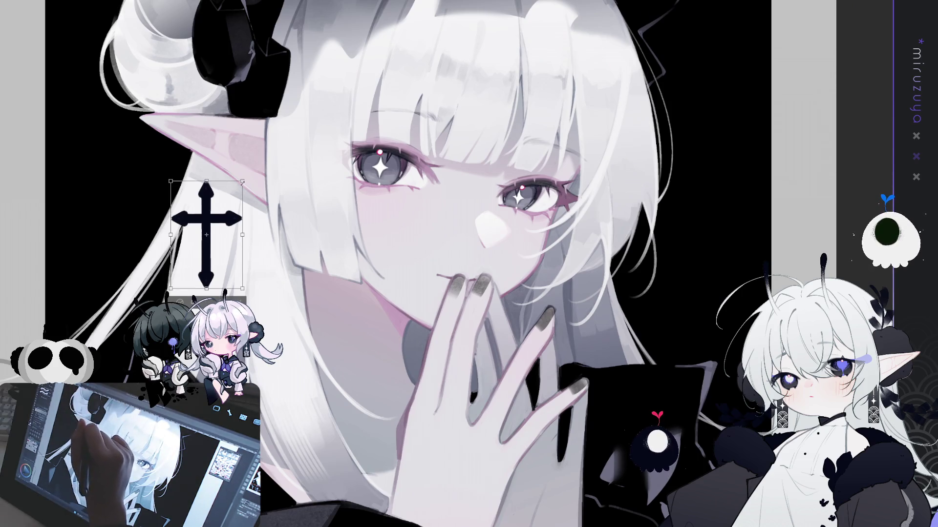
# Scale the cross down and move it up beneath the ear piercing.
pyautogui.moveTo(243, 182); pyautogui.dragTo(226, 210)
pyautogui.moveTo(214, 244)
pyautogui.mouseDown()
pyautogui.moveTo(264, 249)
pyautogui.moveTo(275, 240)
pyautogui.mouseUp()
pyautogui.moveTo(276, 240); pyautogui.dragTo(277, 238)
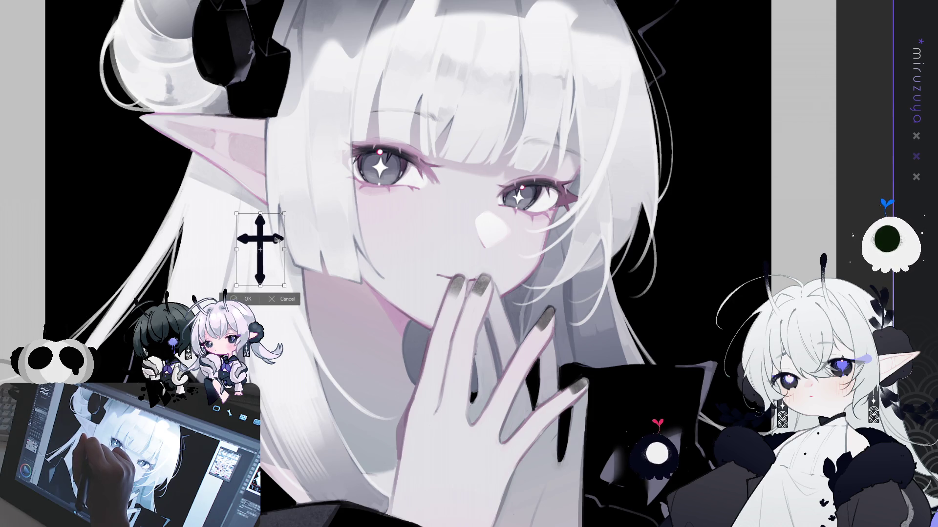
pyautogui.press('Return')
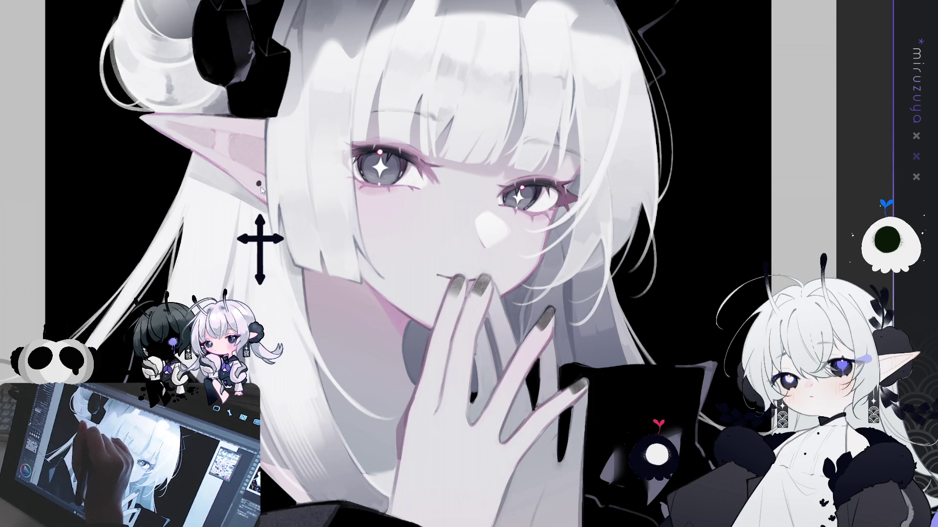
# Draw a thin hook linking the ear piercing to the cross.
pyautogui.moveTo(259, 196); pyautogui.dragTo(262, 215)
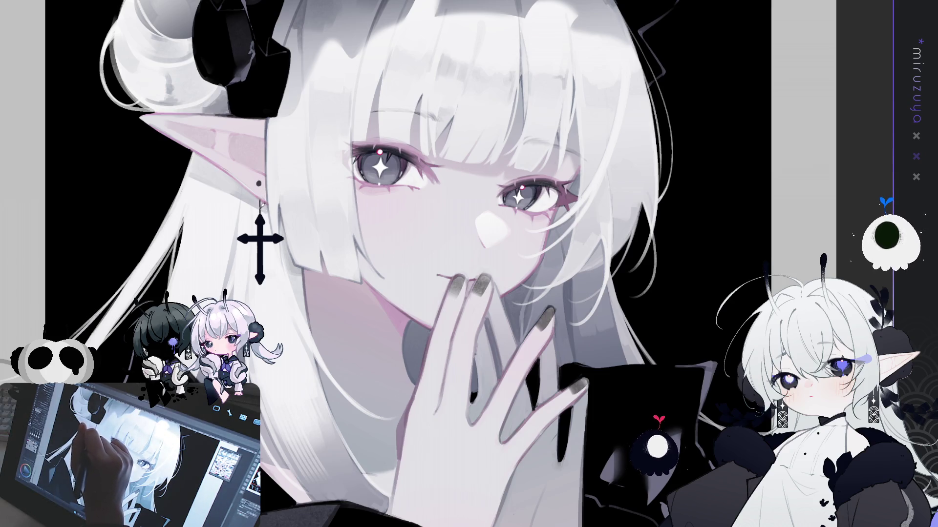
pyautogui.moveTo(313, 163); pyautogui.dragTo(310, 177)
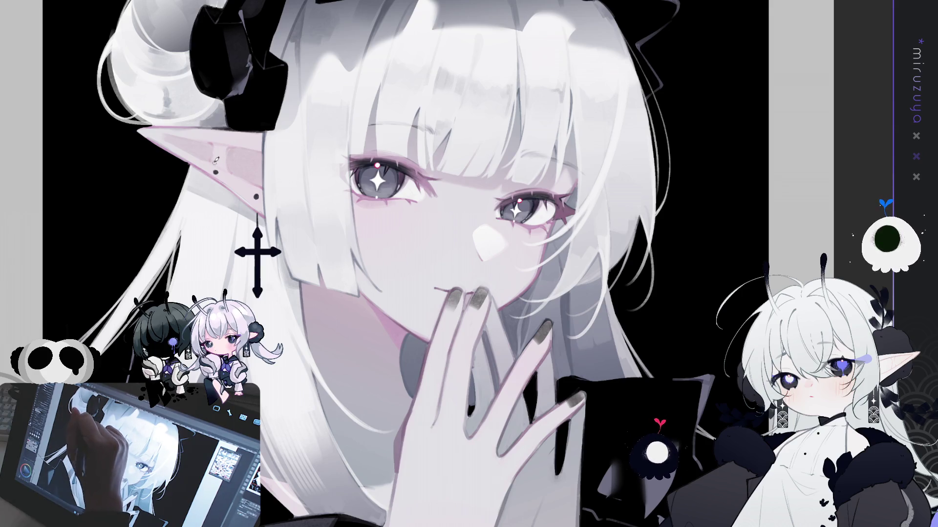
pyautogui.moveTo(342, 220)
pyautogui.mouseDown()
pyautogui.moveTo(384, 278)
pyautogui.moveTo(369, 291)
pyautogui.mouseUp()
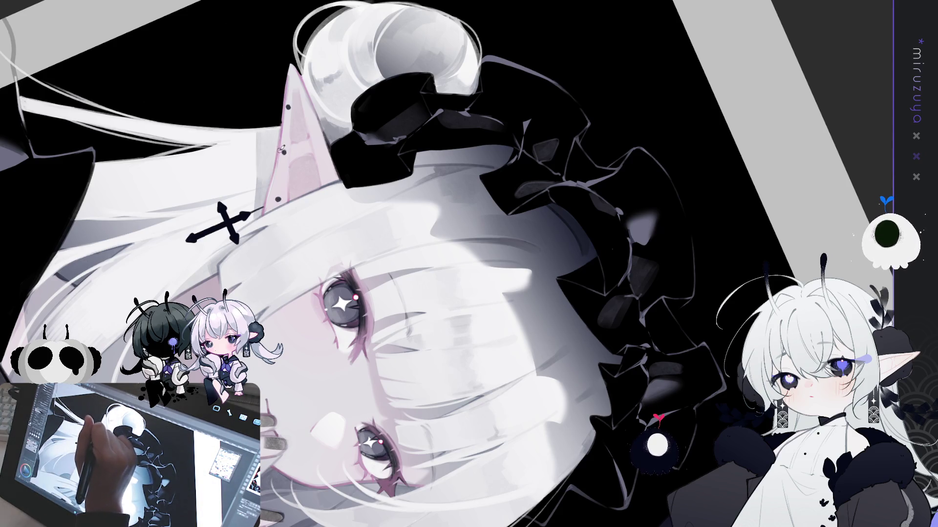
# Attempt a curved hoop earring on the ear, undoing each stroke.
pyautogui.moveTo(282, 150); pyautogui.dragTo(276, 198)
pyautogui.hotkey('ctrl', 'z')
pyautogui.moveTo(283, 148)
pyautogui.mouseDown()
pyautogui.moveTo(268, 171)
pyautogui.moveTo(277, 200)
pyautogui.mouseUp()
pyautogui.hotkey('ctrl', 'z')
pyautogui.moveTo(286, 149)
pyautogui.mouseDown()
pyautogui.moveTo(269, 166)
pyautogui.moveTo(277, 199)
pyautogui.mouseUp()
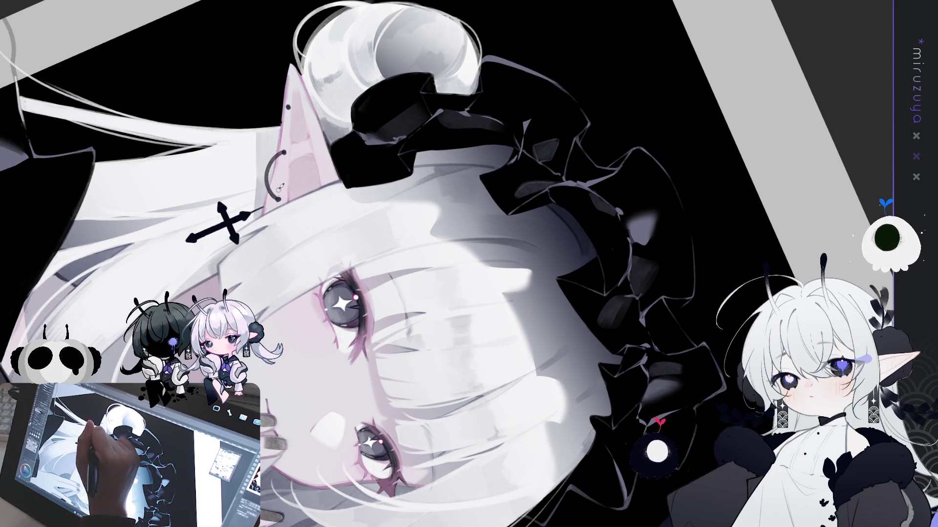
pyautogui.hotkey('ctrl', 'z')
pyautogui.moveTo(285, 149)
pyautogui.mouseDown()
pyautogui.moveTo(269, 169)
pyautogui.moveTo(277, 200)
pyautogui.moveTo(282, 155)
pyautogui.moveTo(266, 173)
pyautogui.moveTo(280, 193)
pyautogui.mouseUp()
pyautogui.hotkey('ctrl', 'z')
# Draw a wavy piercing along the ear rim and return the view upright.
pyautogui.moveTo(277, 125); pyautogui.dragTo(283, 151)
pyautogui.moveTo(285, 103)
pyautogui.mouseDown()
pyautogui.moveTo(273, 142)
pyautogui.moveTo(288, 153)
pyautogui.mouseUp()
pyautogui.hotkey('ctrl', 'z')
pyautogui.moveTo(280, 111); pyautogui.dragTo(272, 140)
pyautogui.moveTo(272, 139)
pyautogui.mouseDown()
pyautogui.moveTo(289, 151)
pyautogui.moveTo(298, 138)
pyautogui.mouseUp()
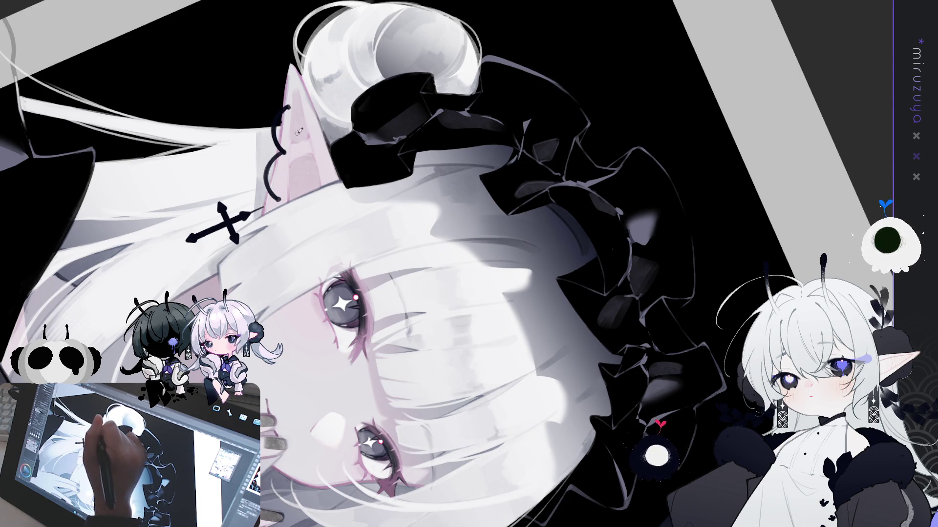
pyautogui.hotkey('ctrl', '0')
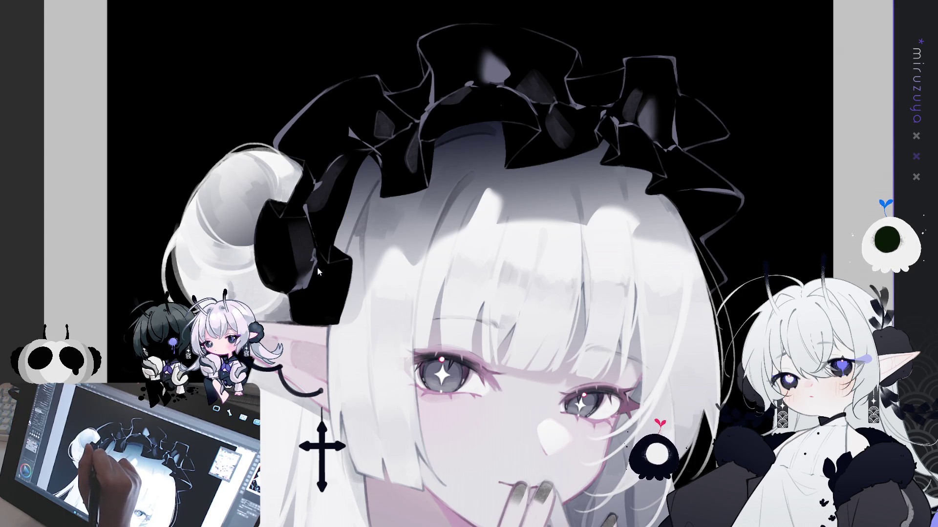
# Zoom out over the portrait and box-select the area around the cross earring.
pyautogui.moveTo(321, 289)
pyautogui.mouseDown()
pyautogui.moveTo(297, 242)
pyautogui.moveTo(291, 192)
pyautogui.mouseUp()
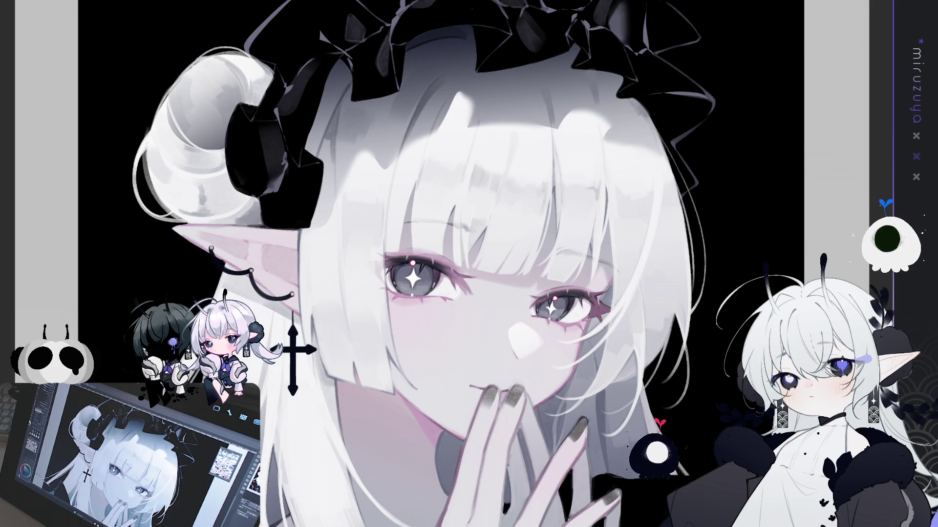
pyautogui.hotkey('ctrl', '-')
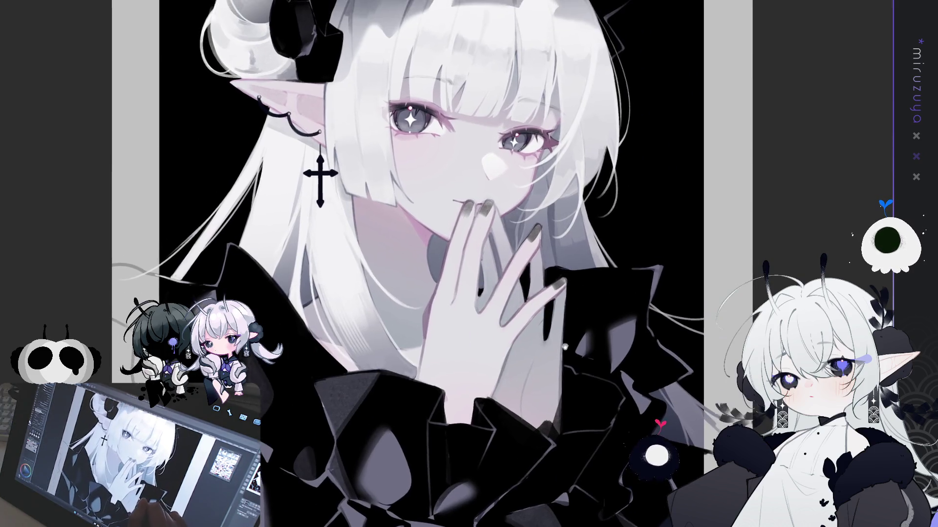
pyautogui.moveTo(561, 357); pyautogui.dragTo(559, 386)
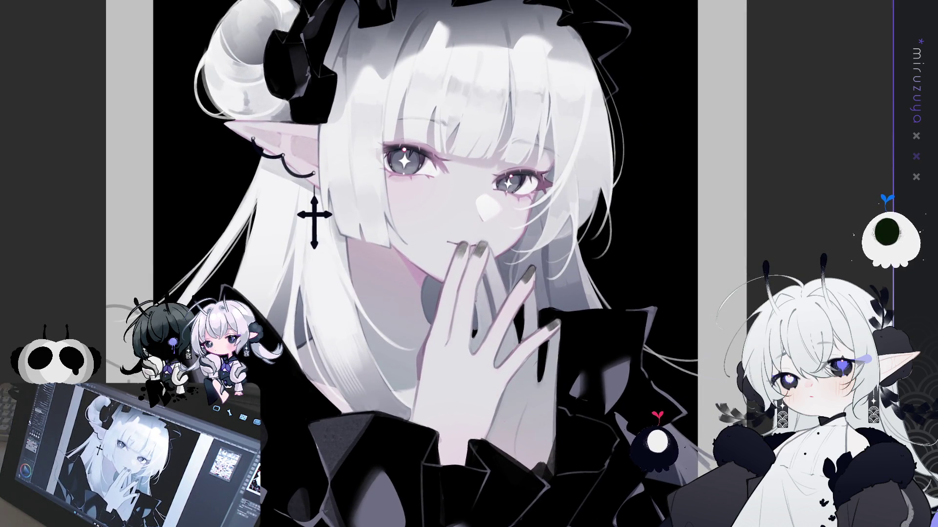
pyautogui.moveTo(286, 190); pyautogui.dragTo(342, 268)
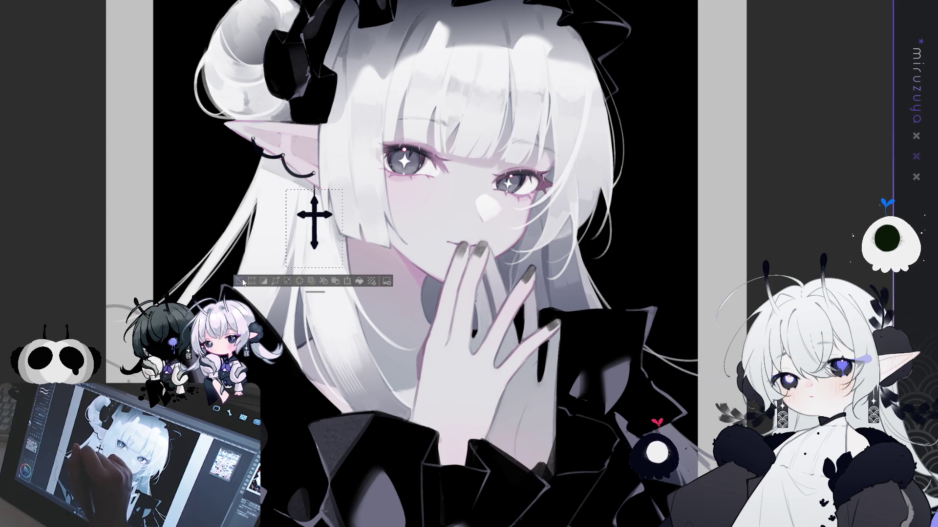
# Deselect the cross earring, undo the last tweak, and tilt the view over the portrait.
pyautogui.hotkey('ctrl', 'd')
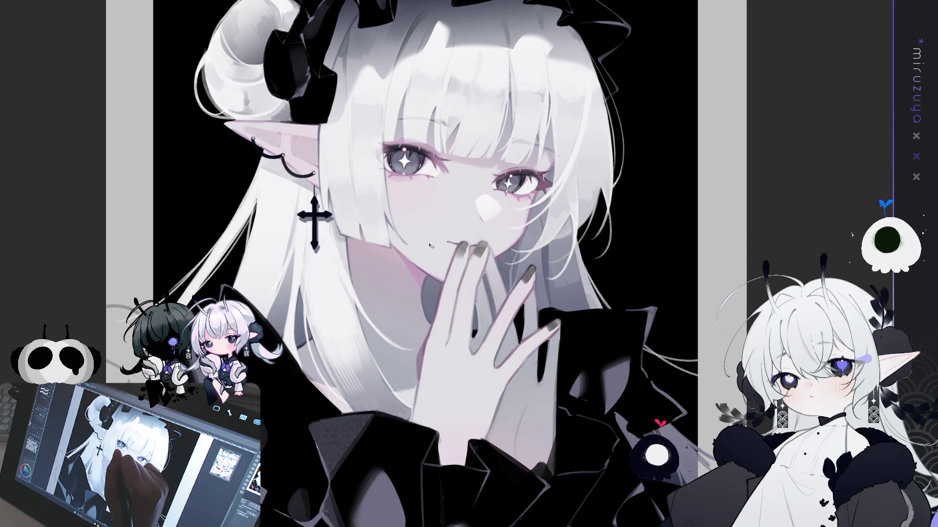
pyautogui.hotkey('ctrl', 'z')
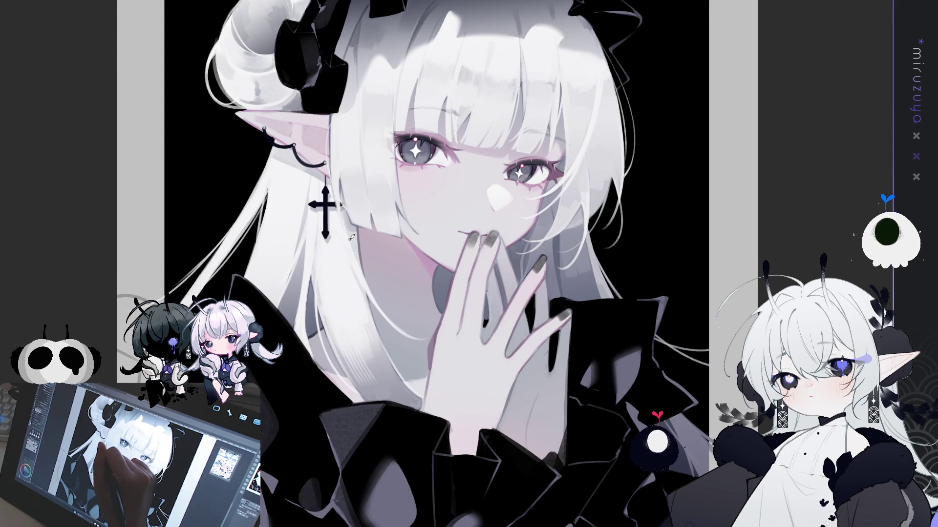
pyautogui.moveTo(540, 115); pyautogui.dragTo(353, 250)
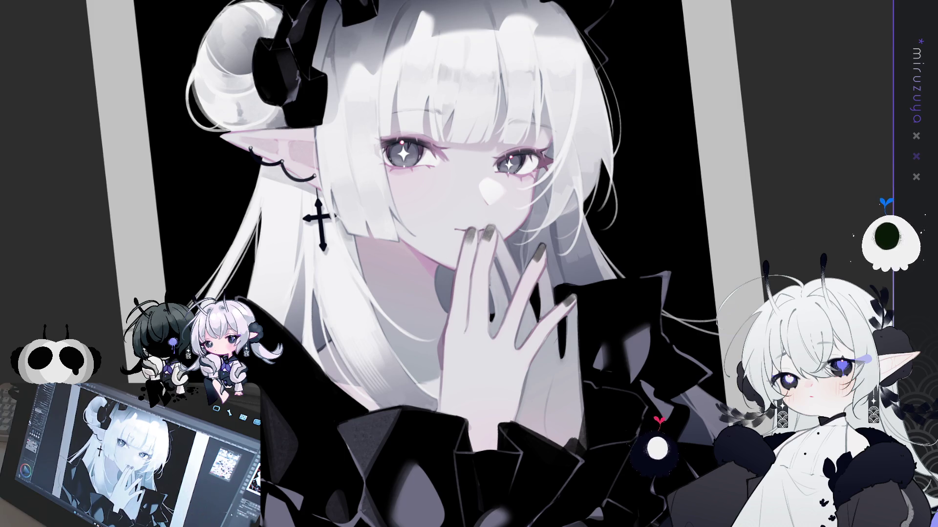
# Reset the view upright, mirror the canvas horizontally and rotate it slightly.
pyautogui.hotkey('ctrl', '0')
pyautogui.hotkey('ctrl', '0')
pyautogui.hotkey('ctrl', 'alt', '0')
pyautogui.press('h')
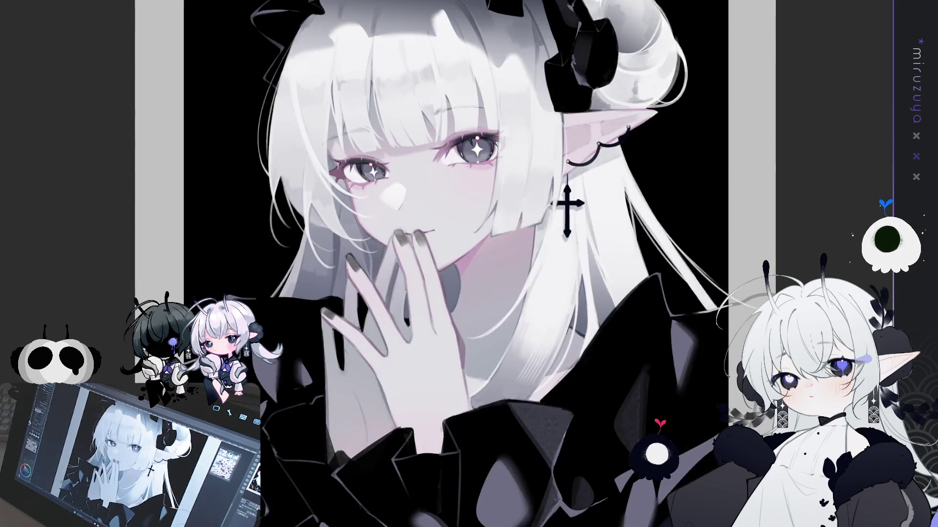
pyautogui.press('.')
pyautogui.press('.')
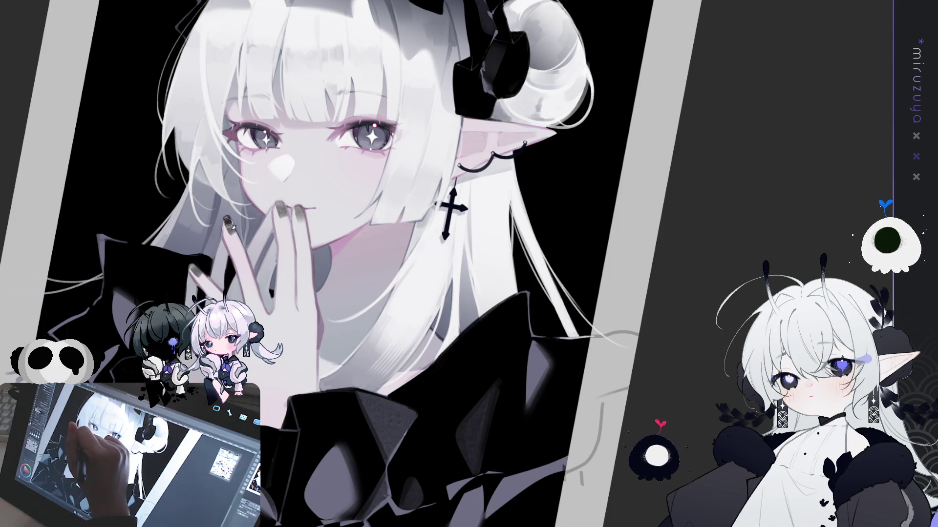
# Brush dark over the grey fingernail at her lips and the stray grey hair strand.
pyautogui.moveTo(282, 201); pyautogui.dragTo(300, 214)
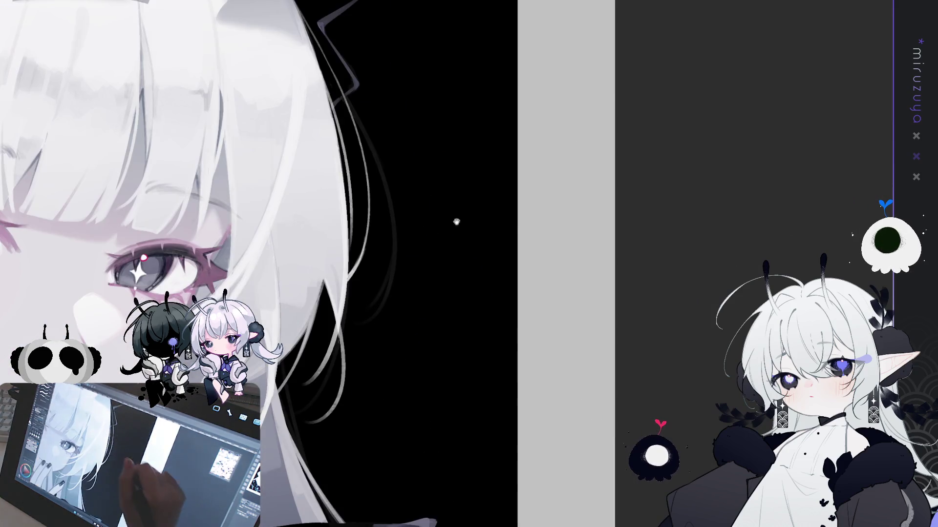
pyautogui.moveTo(356, 109)
pyautogui.mouseDown()
pyautogui.moveTo(393, 273)
pyautogui.moveTo(386, 342)
pyautogui.mouseUp()
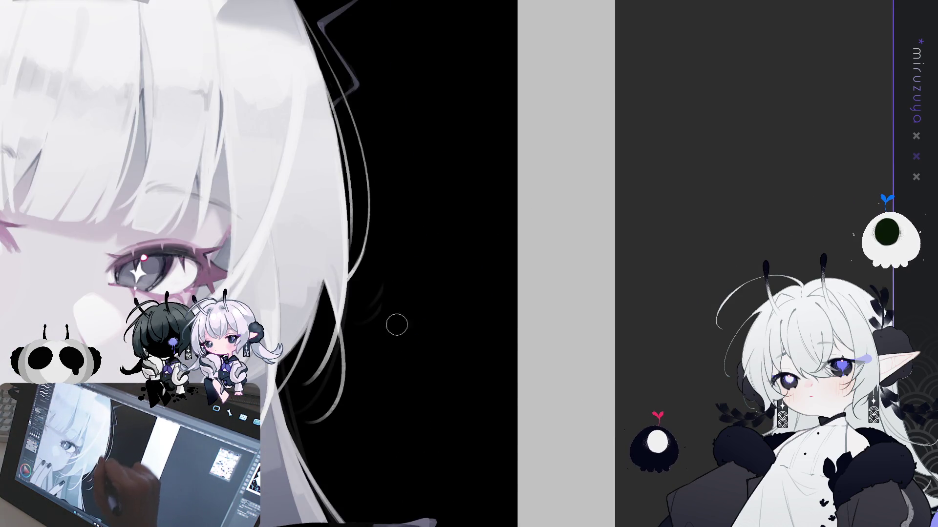
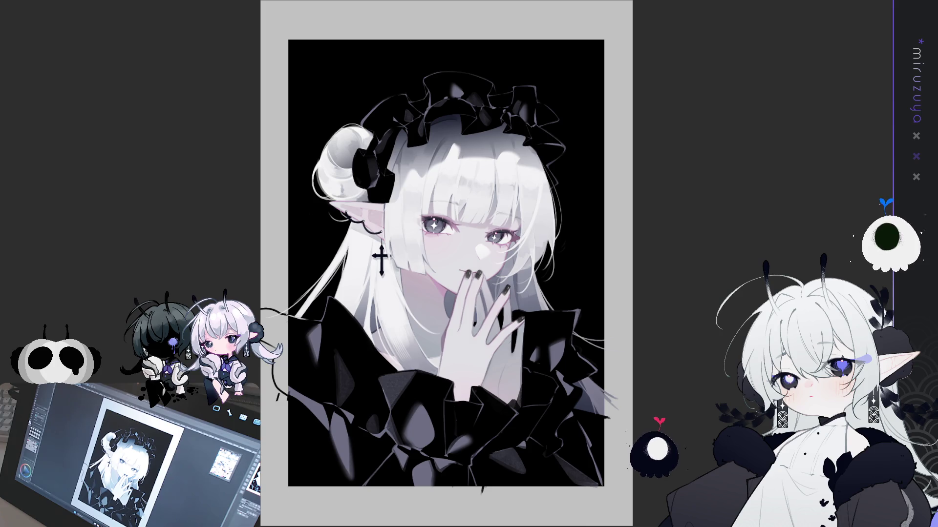
# Select and delete the stray strokes in the left, bottom and right grey margins, deselecting each time.
pyautogui.moveTo(193, 224)
pyautogui.mouseDown()
pyautogui.moveTo(246, 305)
pyautogui.moveTo(287, 488)
pyautogui.mouseUp()
pyautogui.press('Delete')
pyautogui.hotkey('ctrl', 'd')
pyautogui.moveTo(601, 519); pyautogui.dragTo(261, 486)
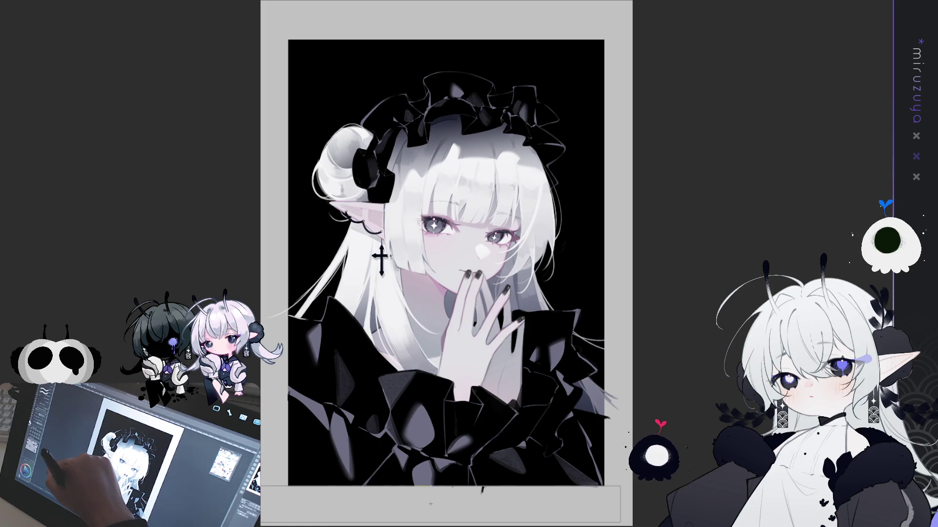
pyautogui.press('Delete')
pyautogui.hotkey('ctrl', 'd')
pyautogui.moveTo(668, 224); pyautogui.dragTo(603, 519)
pyautogui.press('Delete')
pyautogui.hotkey('ctrl', 'd')
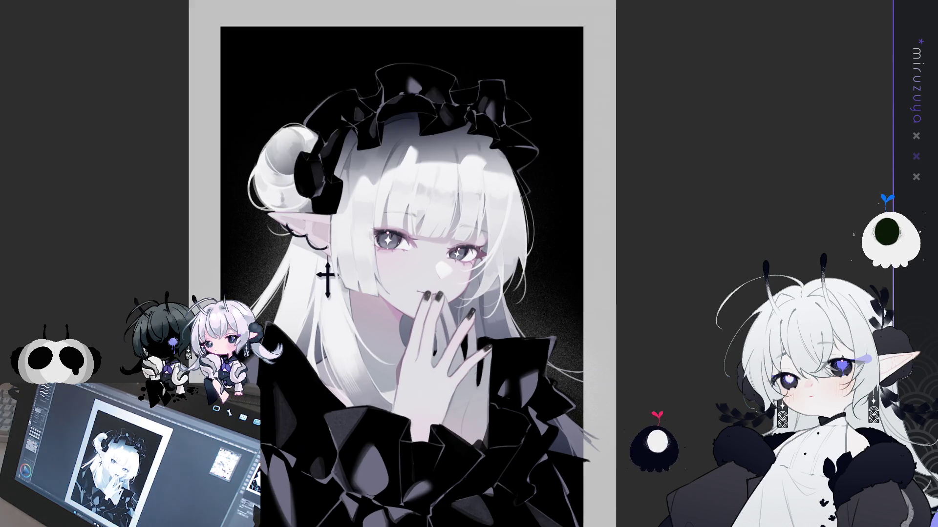
# Zoom in to inspect the collar, reset the view, and undo the grainy grey background glow.
pyautogui.hotkey('ctrl', '+')
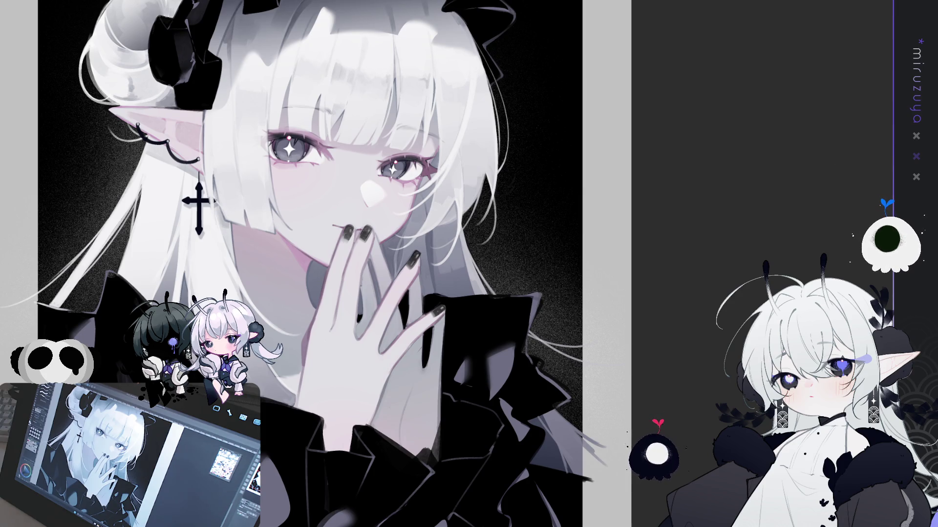
pyautogui.scroll(3, 524, 335)
pyautogui.moveTo(676, 272)
pyautogui.mouseDown()
pyautogui.moveTo(561, 284)
pyautogui.moveTo(385, 262)
pyautogui.mouseUp()
pyautogui.press('p')
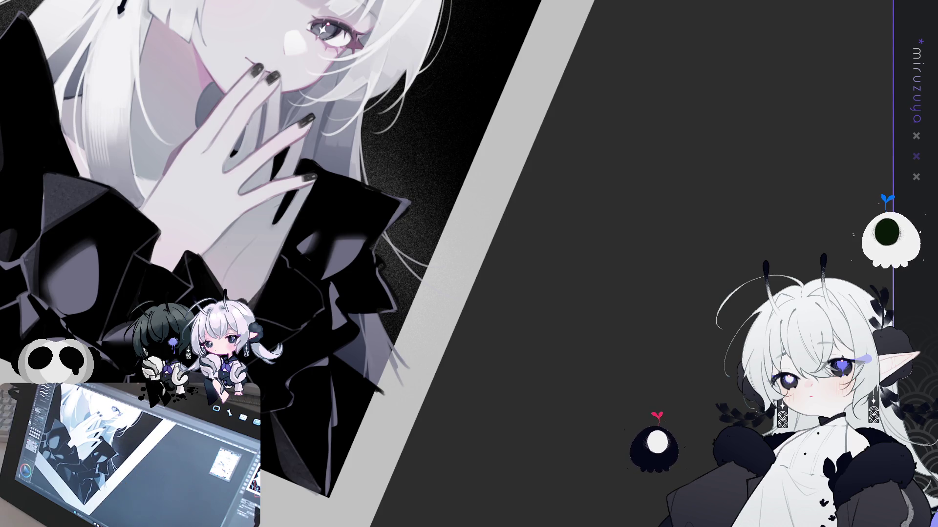
pyautogui.hotkey('ctrl', '0')
pyautogui.hotkey('ctrl', '0')
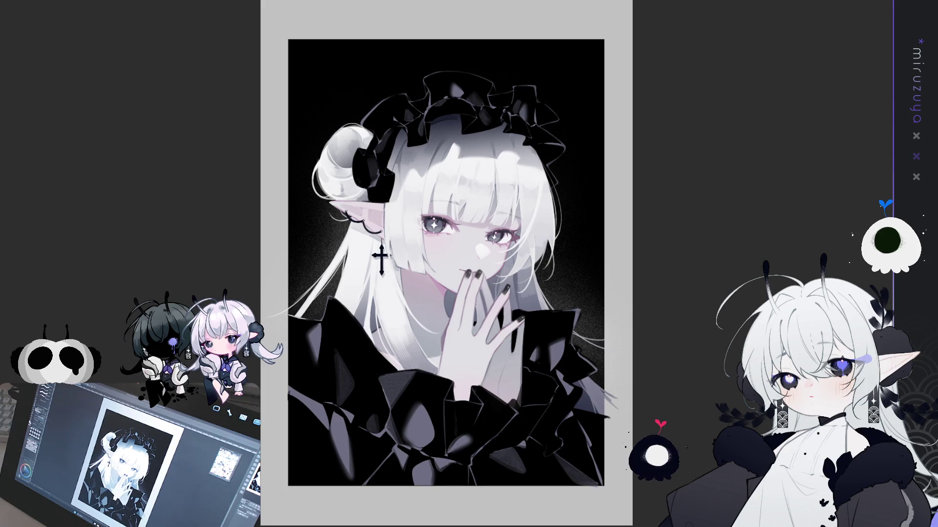
pyautogui.hotkey('ctrl', 'z')
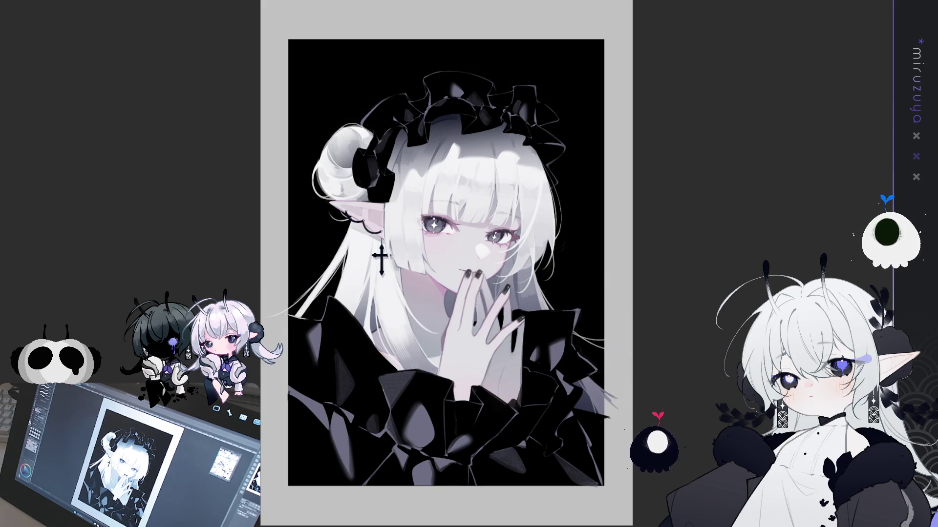
pyautogui.moveTo(446, 263); pyautogui.dragTo(386, 271)
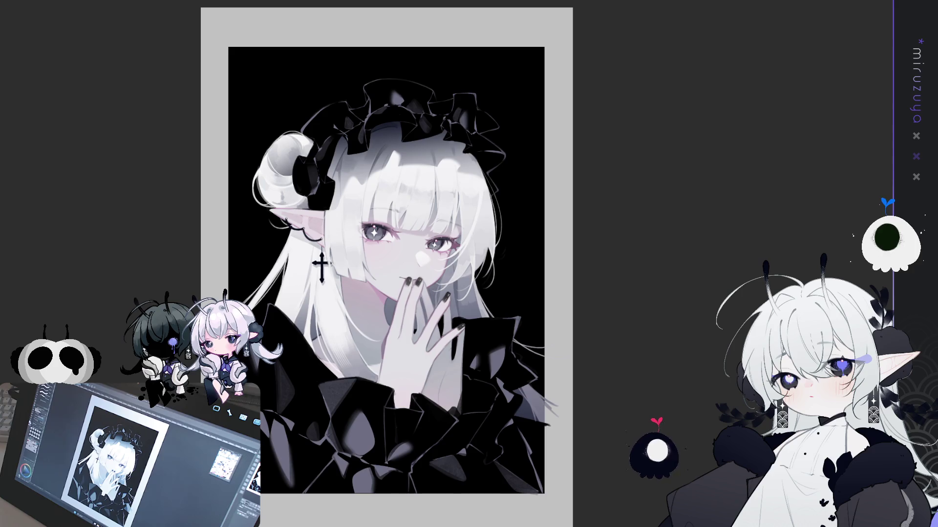
# Enlarge the brush three steps with ], panning the page into position.
pyautogui.moveTo(445, 264); pyautogui.dragTo(407, 268)
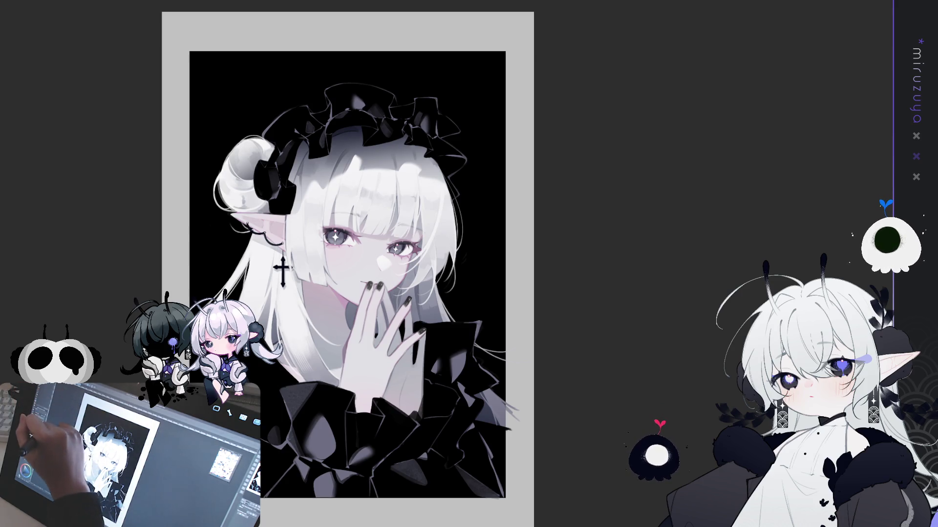
pyautogui.press(']')
pyautogui.press(']')
pyautogui.press(']')
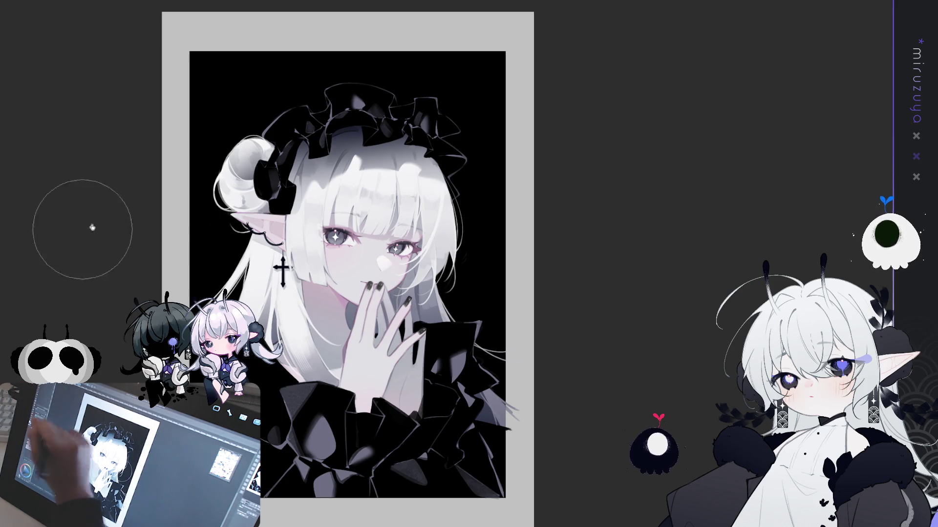
pyautogui.press(']')
pyautogui.press(']')
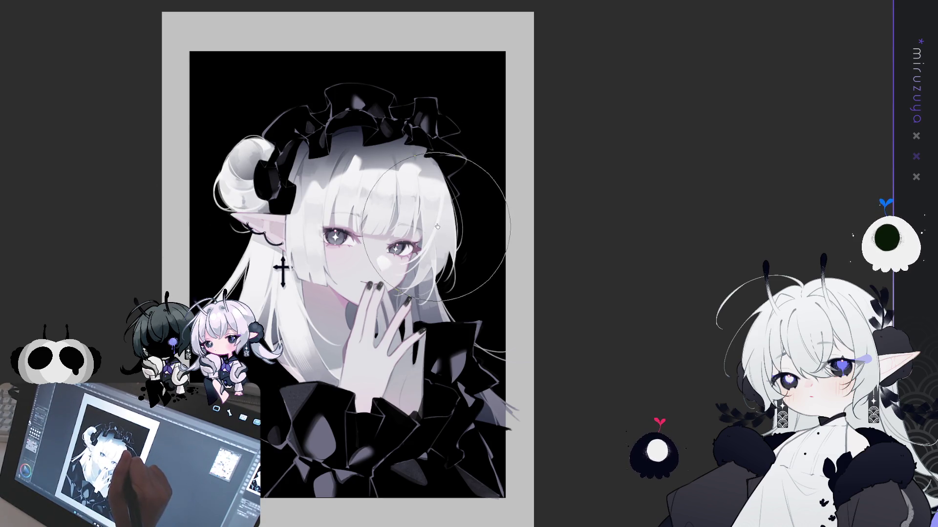
pyautogui.press(']')
pyautogui.press(']')
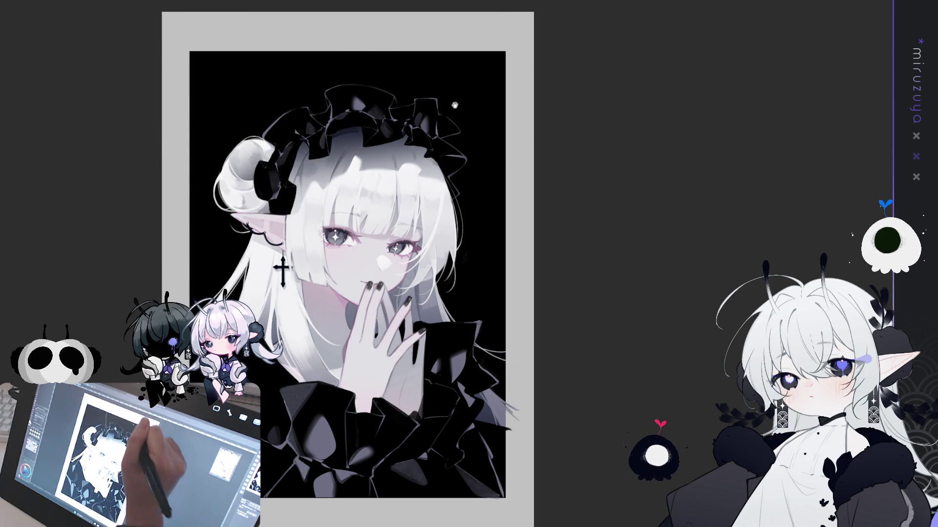
pyautogui.moveTo(376, 59); pyautogui.dragTo(368, 22)
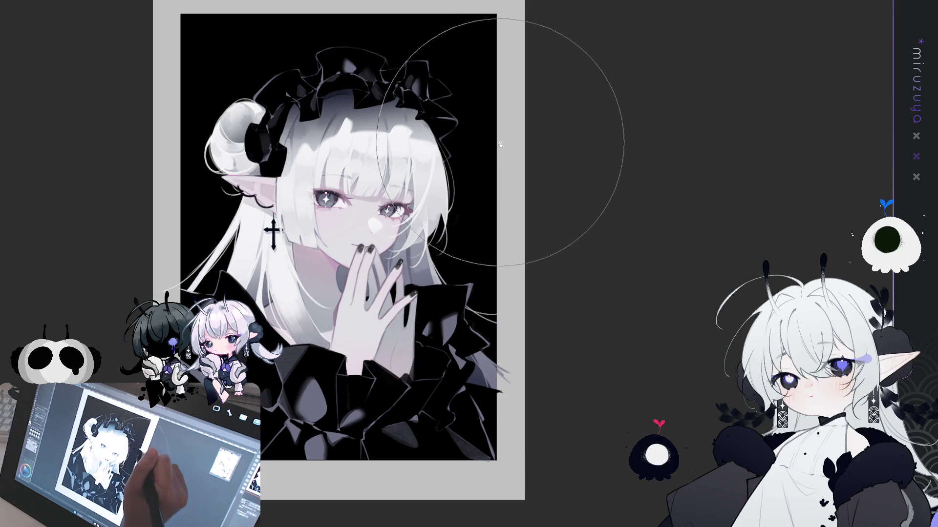
# Repaint the hair around the right eye and the strands right of the face with the large airbrush.
pyautogui.scroll(3, 476, 285)
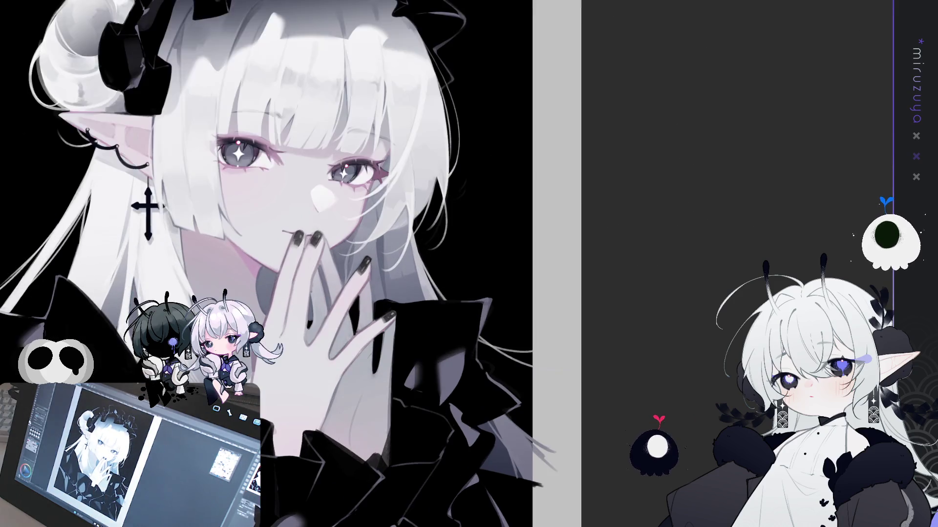
pyautogui.moveTo(649, 204); pyautogui.dragTo(644, 289)
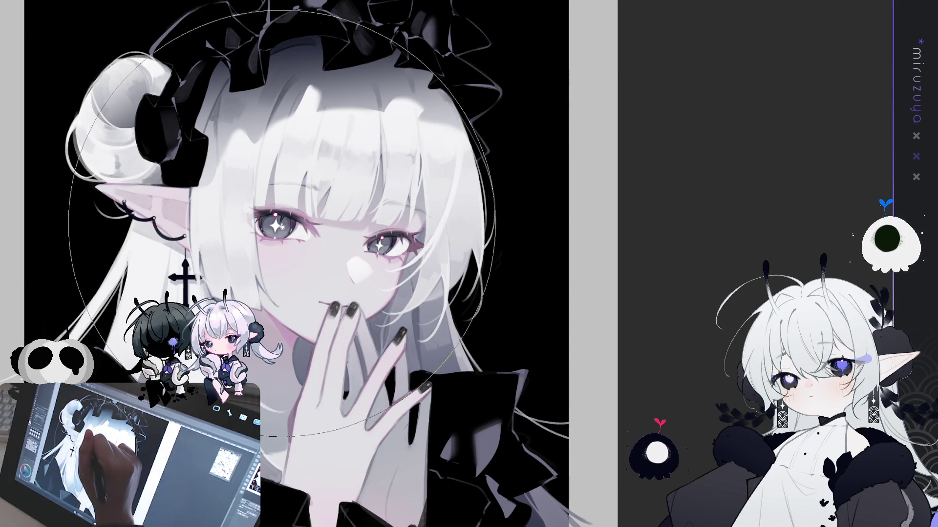
pyautogui.moveTo(282, 226); pyautogui.dragTo(381, 227)
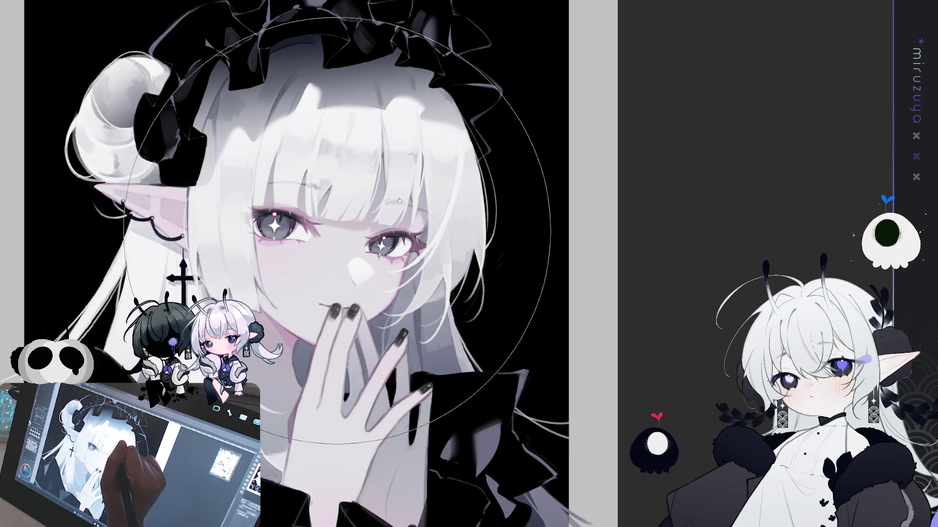
pyautogui.moveTo(404, 197); pyautogui.dragTo(321, 251)
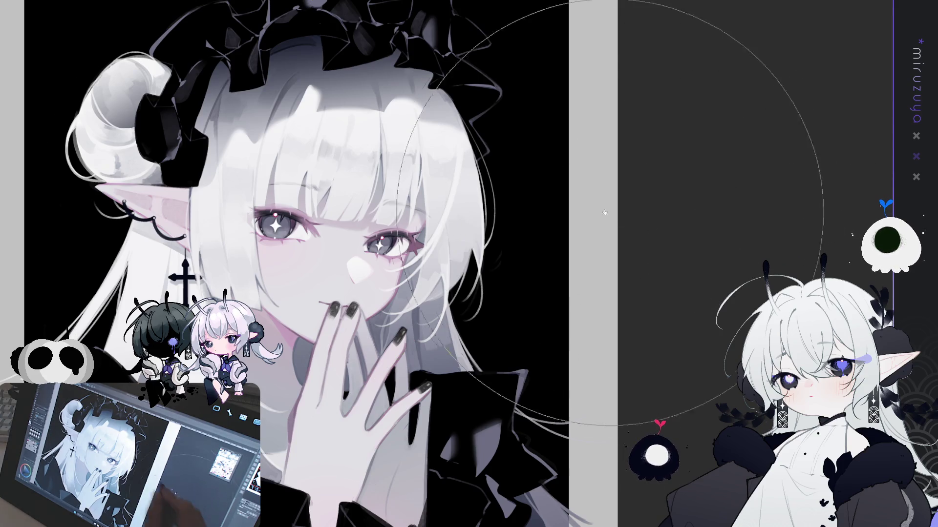
pyautogui.moveTo(619, 221)
pyautogui.mouseDown()
pyautogui.moveTo(647, 174)
pyautogui.moveTo(594, 214)
pyautogui.moveTo(568, 213)
pyautogui.mouseUp()
pyautogui.moveTo(572, 256); pyautogui.dragTo(582, 185)
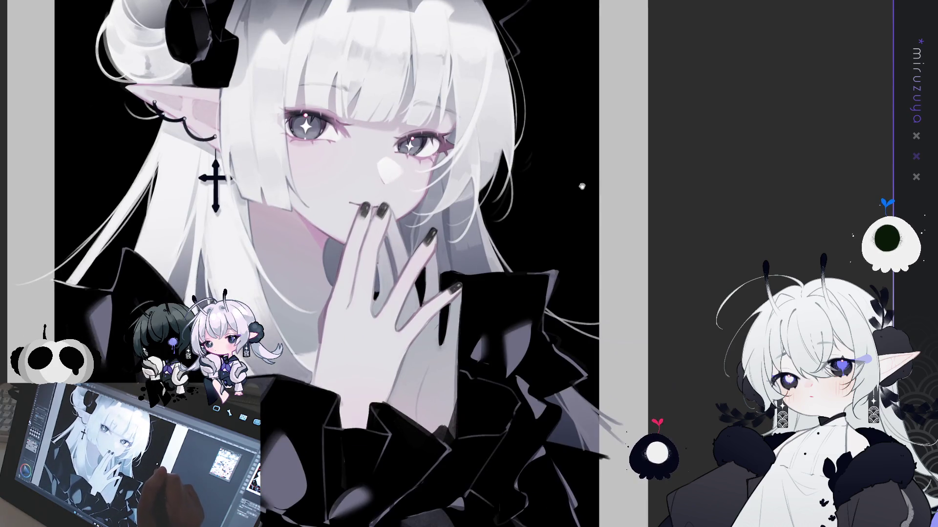
pyautogui.moveTo(596, 146)
pyautogui.mouseDown()
pyautogui.moveTo(605, 195)
pyautogui.moveTo(583, 176)
pyautogui.mouseUp()
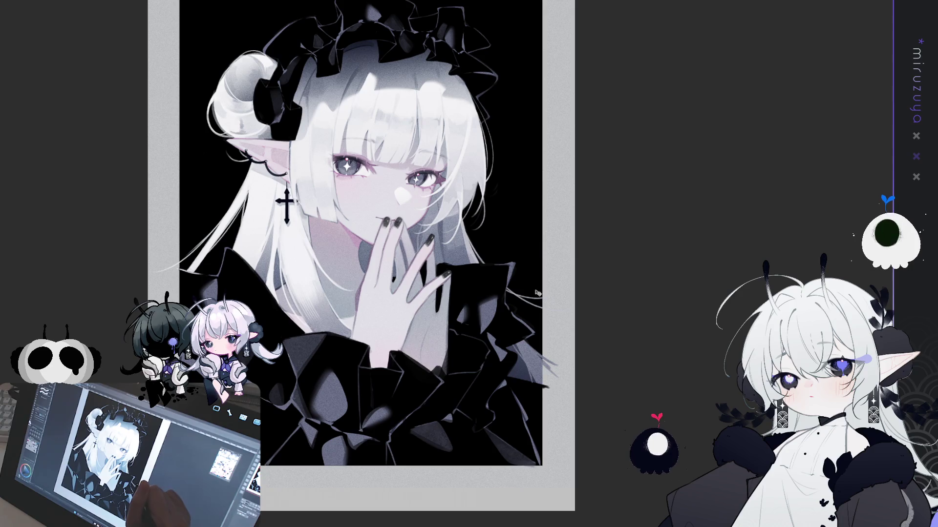
# Pan the page and select the entire canvas for the grey overlay.
pyautogui.moveTo(613, 289)
pyautogui.mouseDown()
pyautogui.moveTo(661, 318)
pyautogui.moveTo(660, 290)
pyautogui.mouseUp()
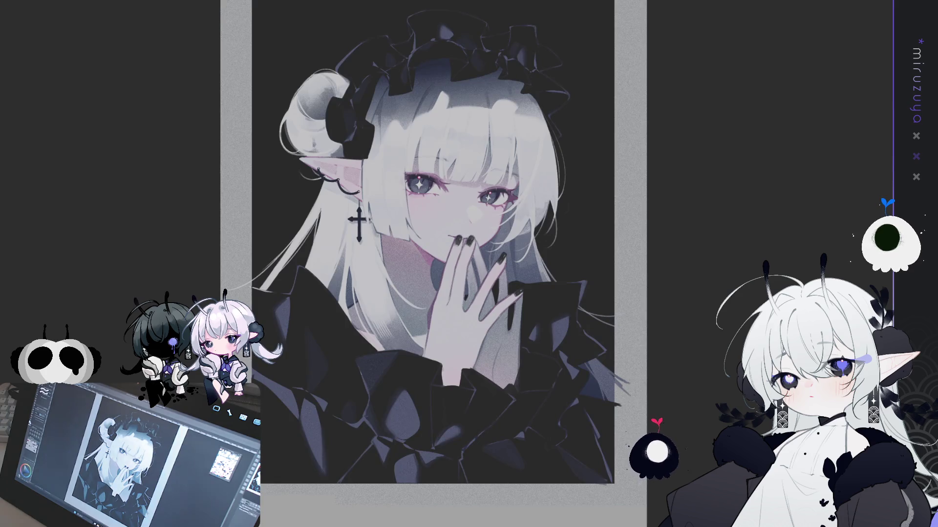
pyautogui.hotkey('ctrl', 'a')
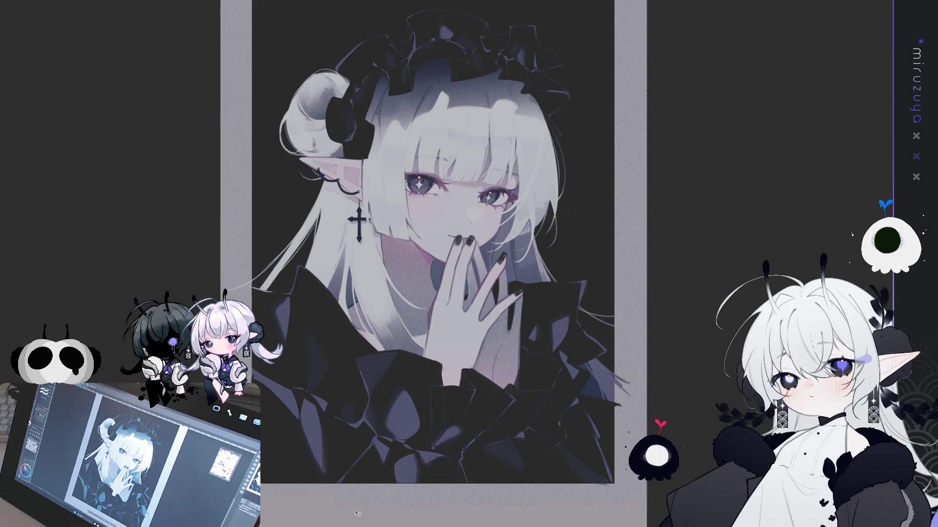
# Zoom into the head and draw a thin light strand curving above the left hair bun.
pyautogui.moveTo(519, 205); pyautogui.dragTo(512, 211)
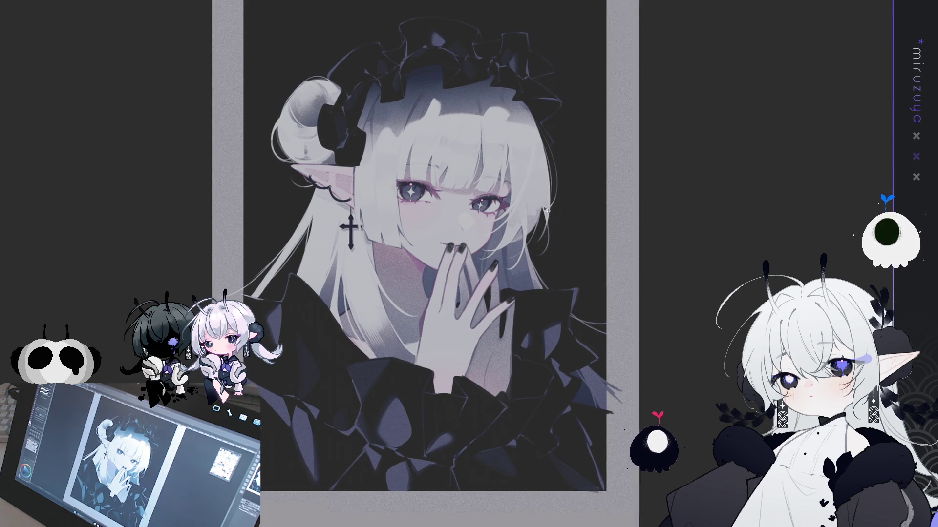
pyautogui.scroll(2, 546, 210)
pyautogui.scroll(-1, 532, 218)
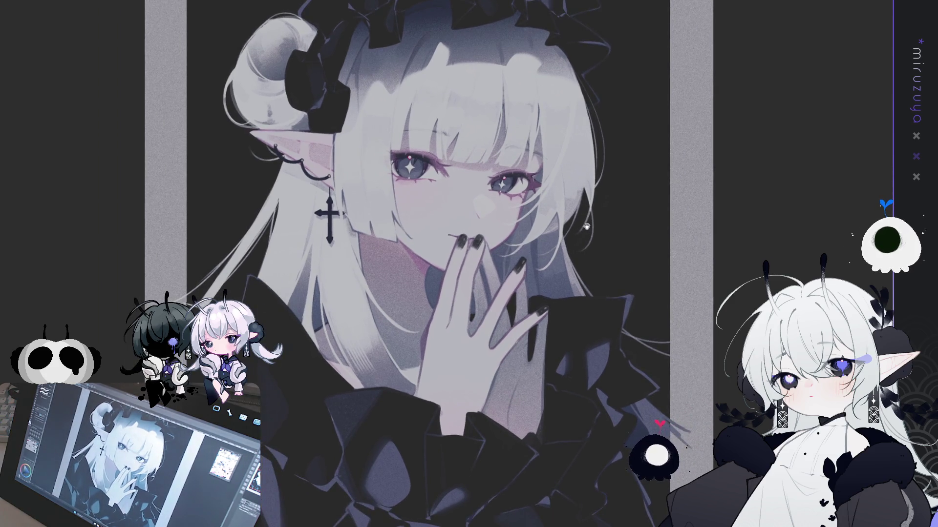
pyautogui.scroll(-3, 571, 173)
pyautogui.scroll(2, 571, 173)
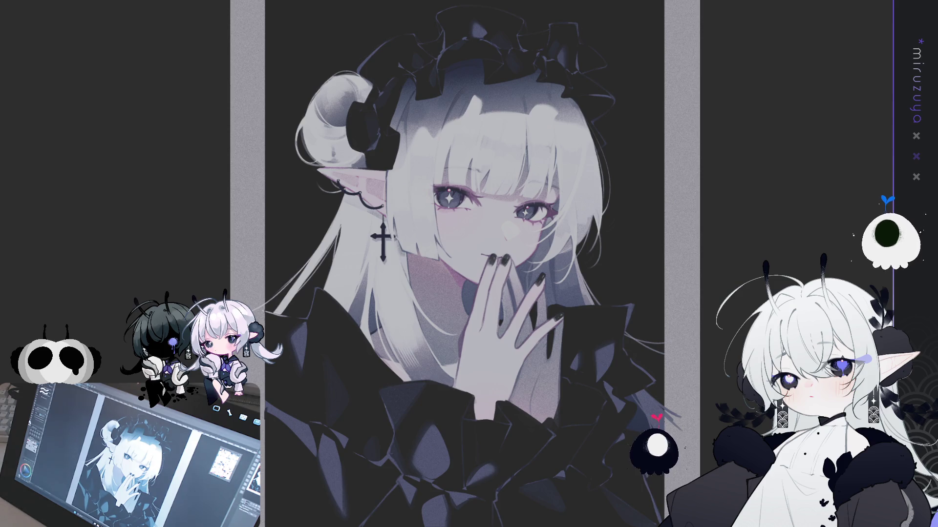
pyautogui.hotkey('ctrl', '+')
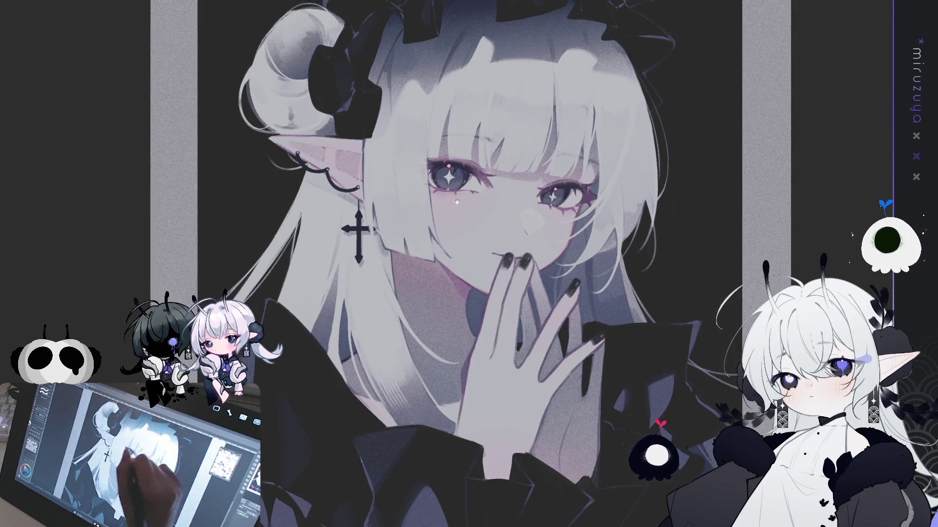
pyautogui.moveTo(312, 113); pyautogui.dragTo(311, 147)
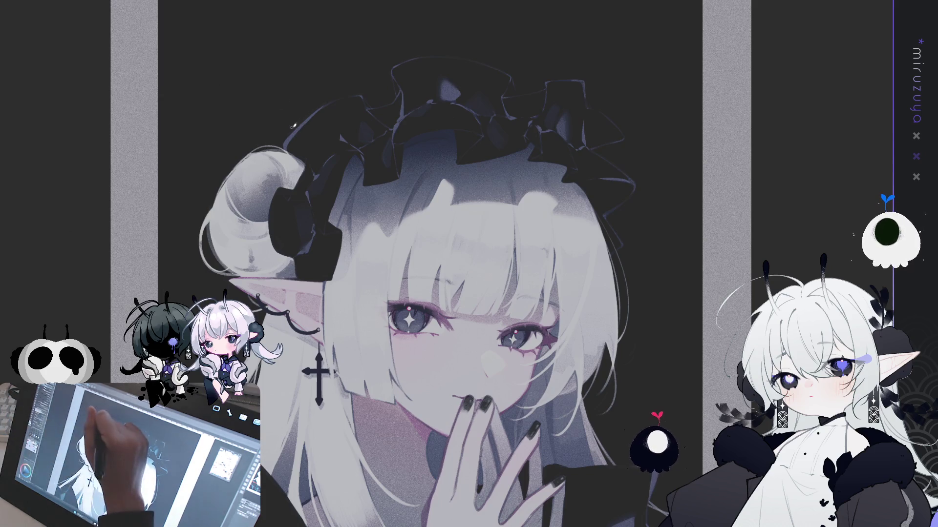
pyautogui.moveTo(291, 131)
pyautogui.mouseDown()
pyautogui.moveTo(292, 103)
pyautogui.moveTo(322, 89)
pyautogui.moveTo(325, 99)
pyautogui.mouseUp()
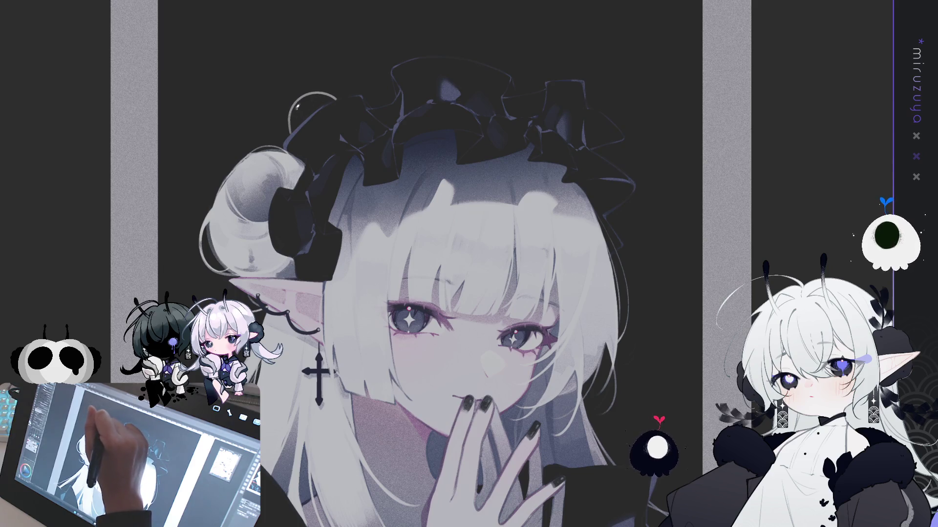
# Brighten the doodle's top and draw its two antennae plus a small ring at the lower left.
pyautogui.moveTo(314, 94)
pyautogui.mouseDown()
pyautogui.moveTo(308, 103)
pyautogui.moveTo(315, 96)
pyautogui.mouseUp()
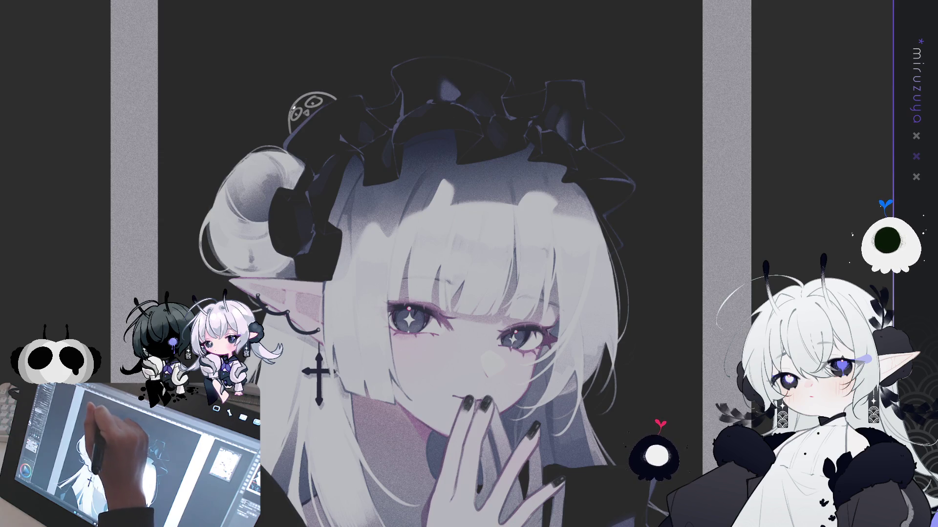
pyautogui.moveTo(290, 105)
pyautogui.mouseDown()
pyautogui.moveTo(283, 88)
pyautogui.moveTo(307, 83)
pyautogui.mouseUp()
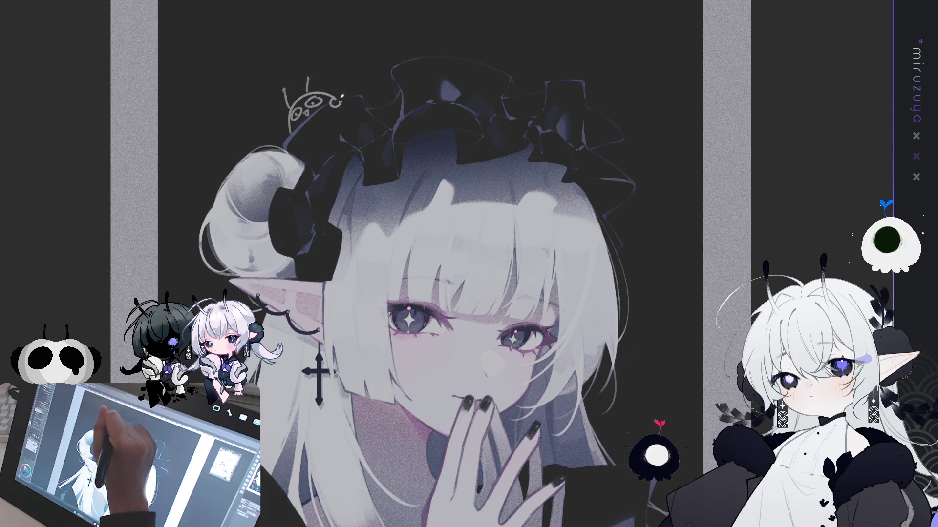
pyautogui.moveTo(289, 128); pyautogui.dragTo(293, 132)
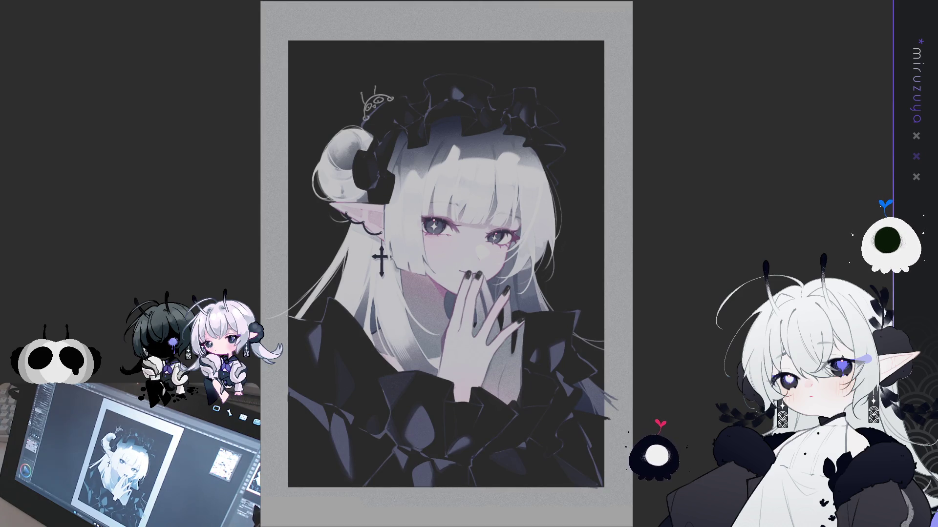
# Zoom in on the headpiece doodle and round off its antenna tip.
pyautogui.scroll(5, 615, 368)
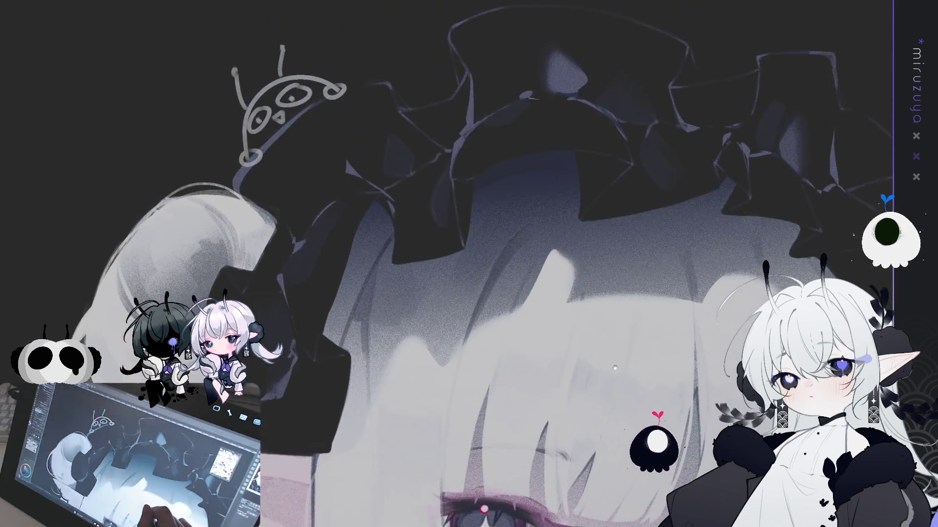
pyautogui.moveTo(616, 367); pyautogui.dragTo(647, 419)
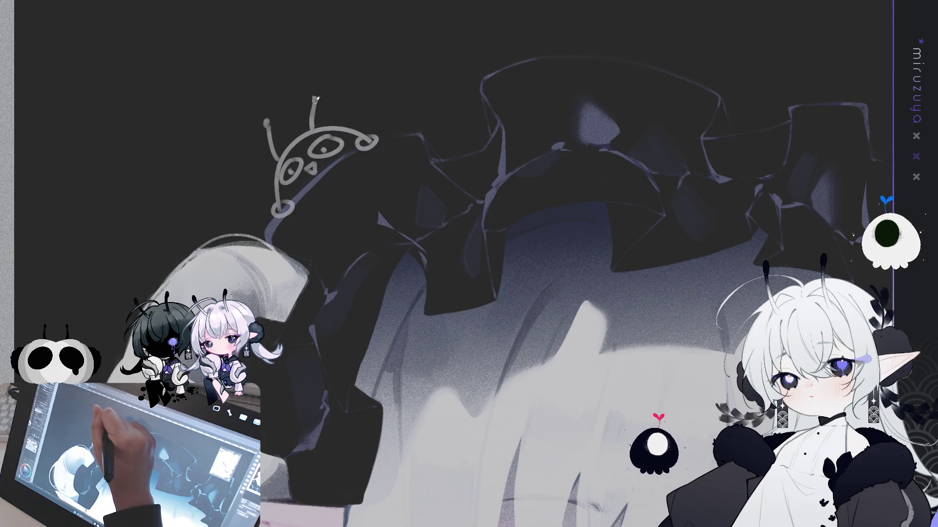
pyautogui.moveTo(315, 101); pyautogui.dragTo(315, 96)
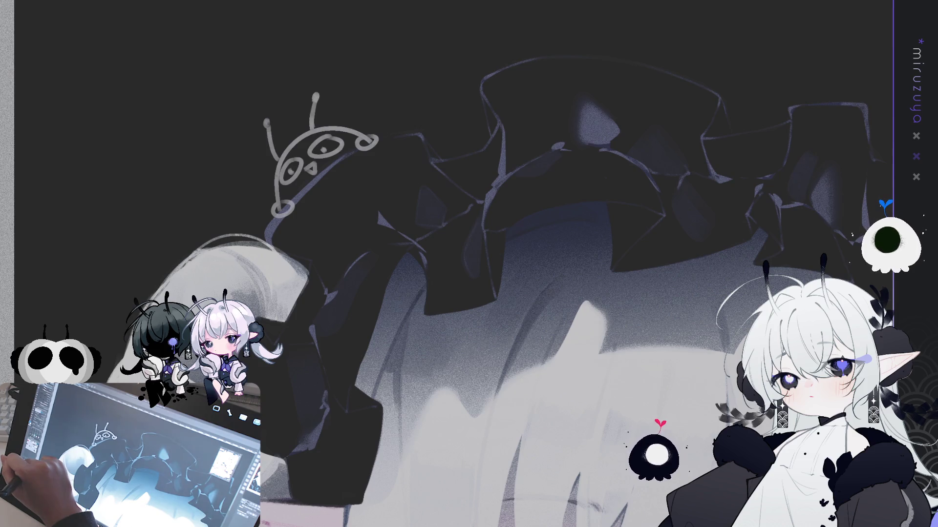
# Turn the doodle's right eye into a Q shape with a pupil dot and tail stroke.
pyautogui.click(324, 148)
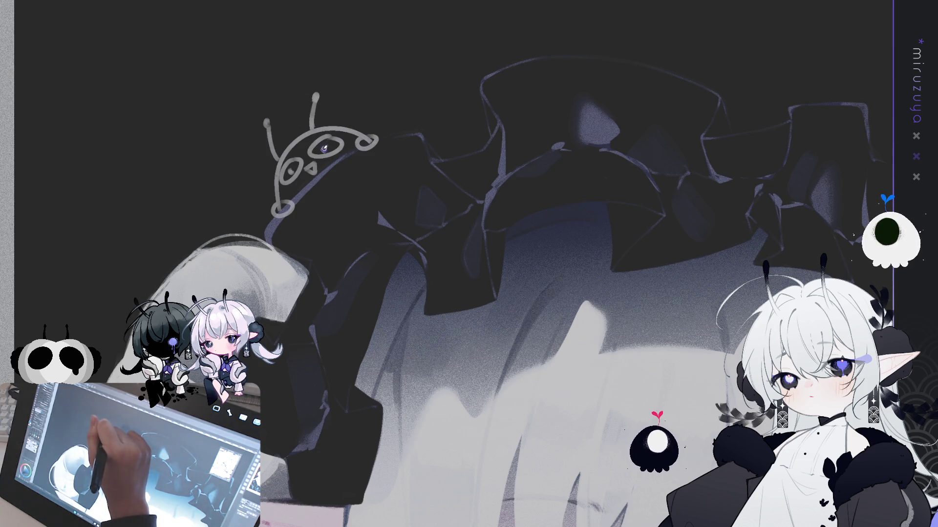
pyautogui.moveTo(325, 149); pyautogui.dragTo(326, 156)
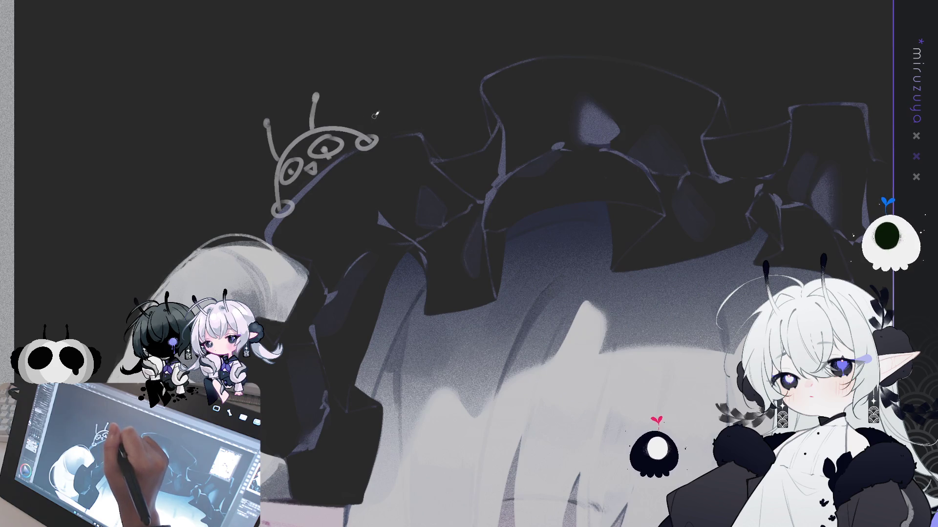
pyautogui.moveTo(325, 149); pyautogui.dragTo(328, 157)
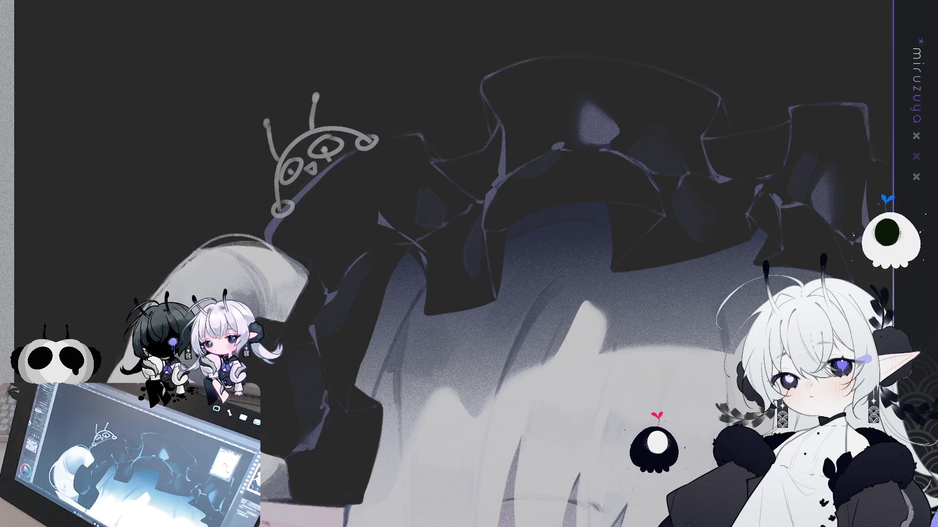
pyautogui.hotkey('ctrl', '0')
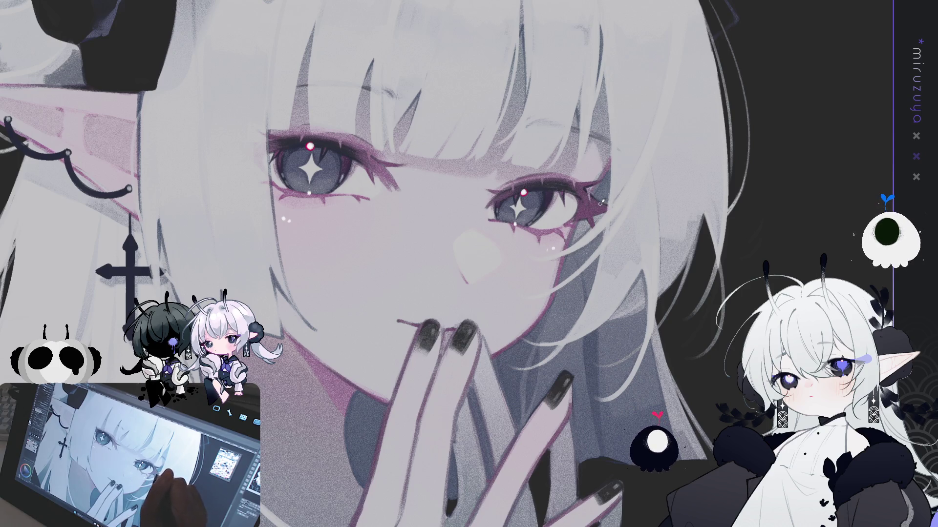
# Center on the eyes, lasso around the left and right eyes, then deselect and fit the view.
pyautogui.moveTo(569, 236); pyautogui.dragTo(521, 251)
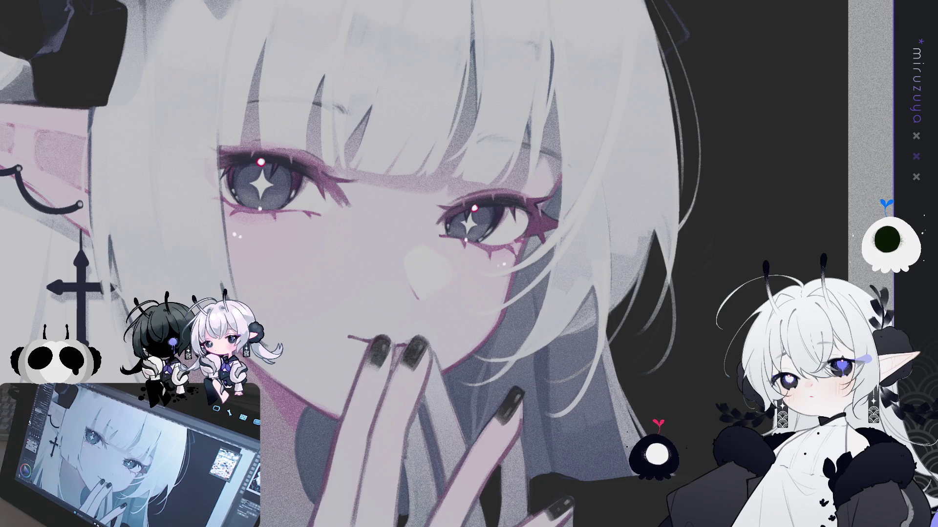
pyautogui.moveTo(205, 137); pyautogui.dragTo(317, 203)
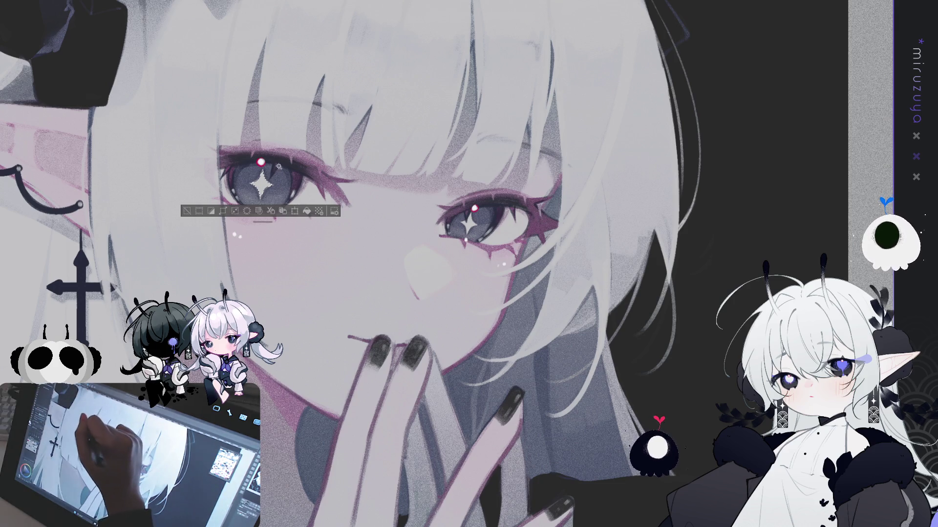
pyautogui.moveTo(282, 161); pyautogui.dragTo(537, 242)
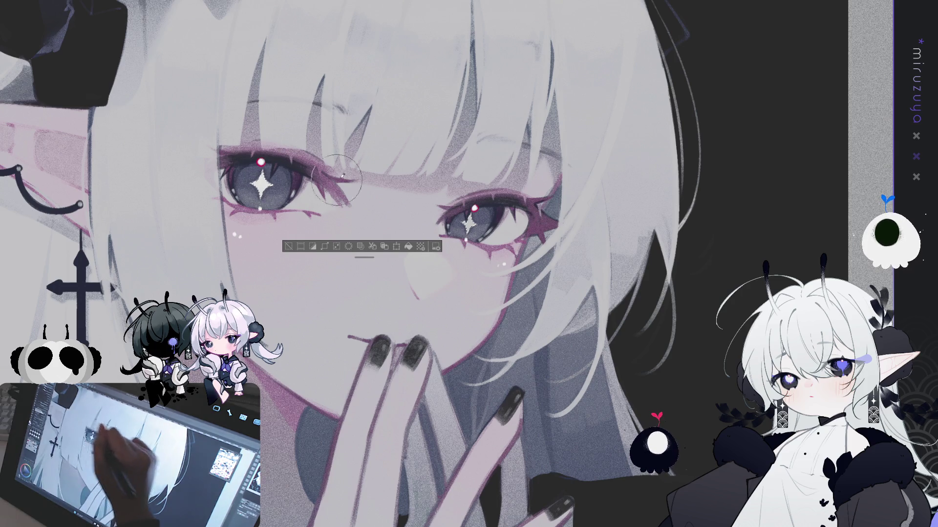
pyautogui.hotkey('ctrl', 'd')
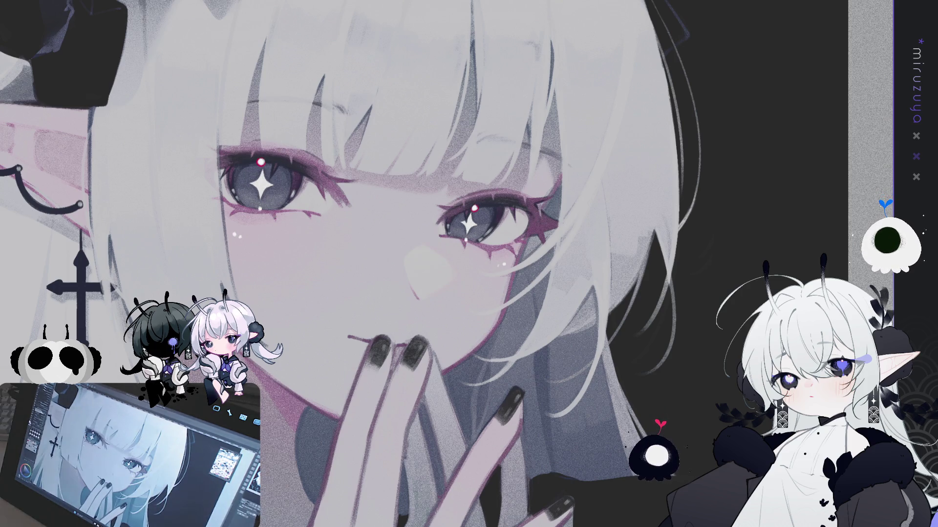
pyautogui.hotkey('ctrl', '0')
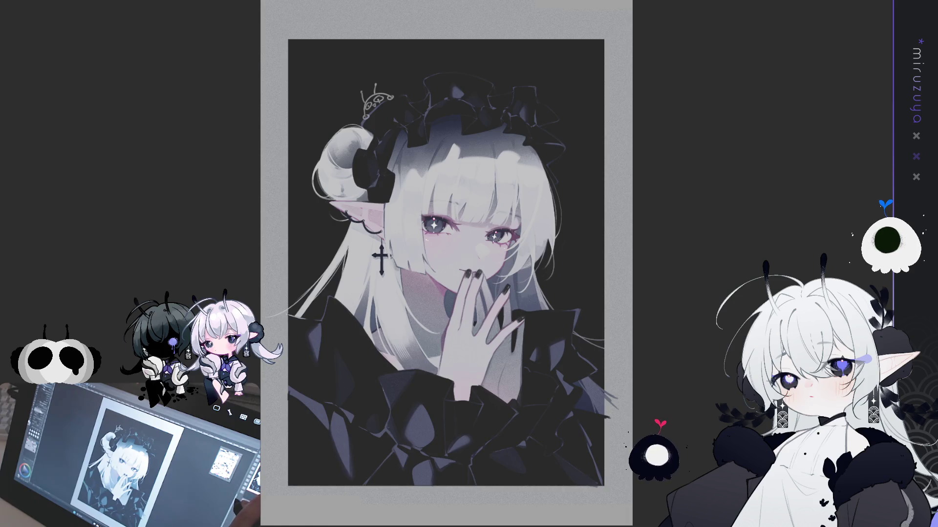
pyautogui.hotkey('ctrl', '+')
pyautogui.moveTo(769, 157); pyautogui.dragTo(787, 386)
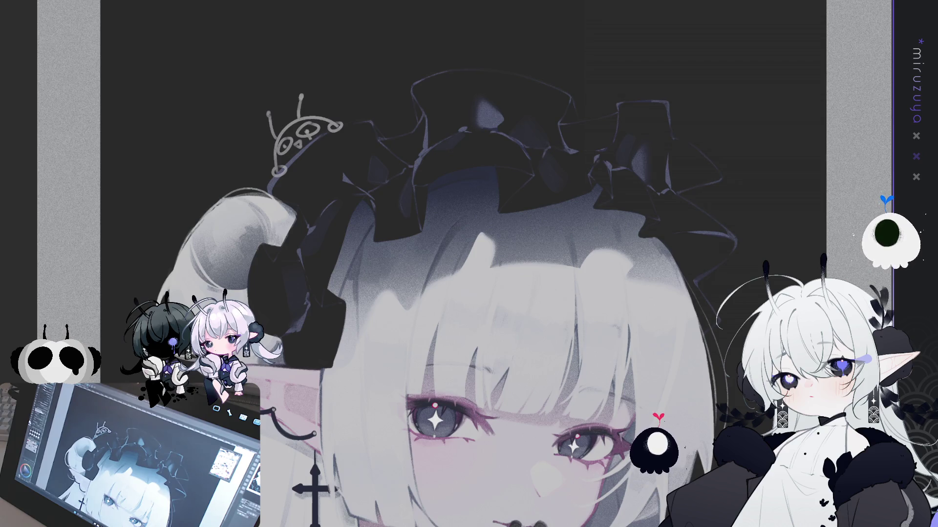
pyautogui.hotkey('ctrl', 'z')
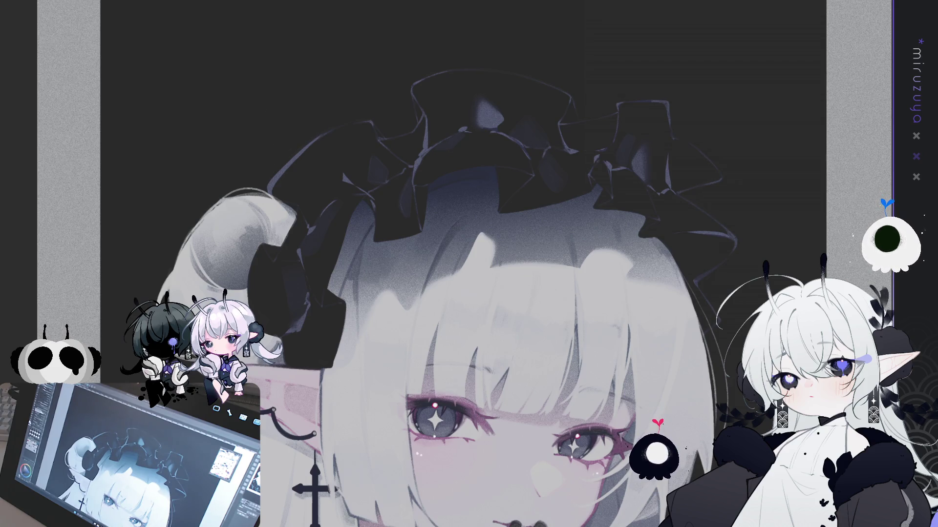
pyautogui.hotkey('ctrl', 'y')
pyautogui.hotkey('ctrl', 'z')
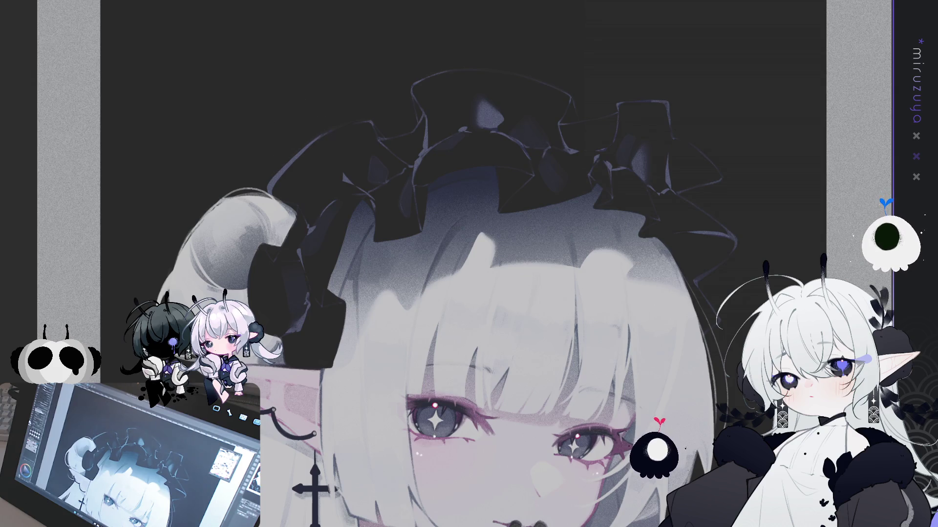
pyautogui.hotkey('ctrl', 'y')
pyautogui.moveTo(194, 58); pyautogui.dragTo(385, 195)
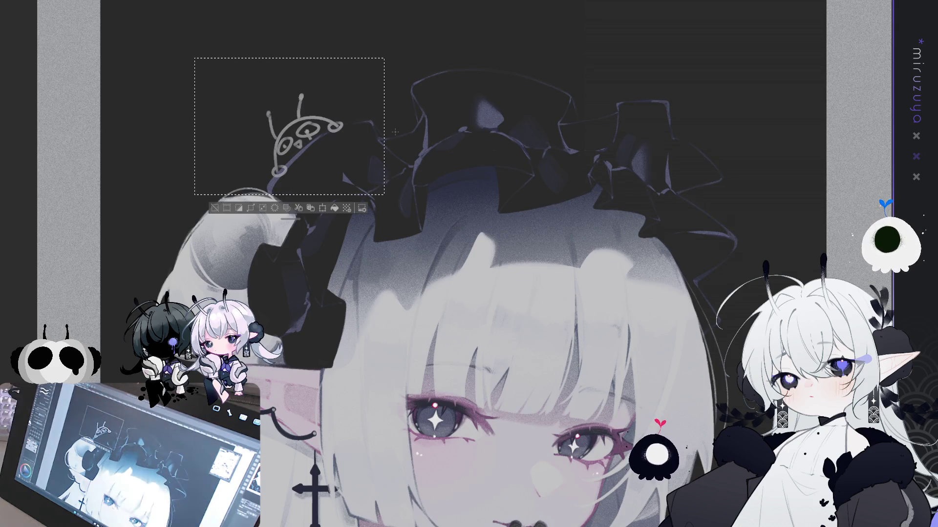
pyautogui.hotkey('ctrl', 'z')
pyautogui.hotkey('ctrl', 'y')
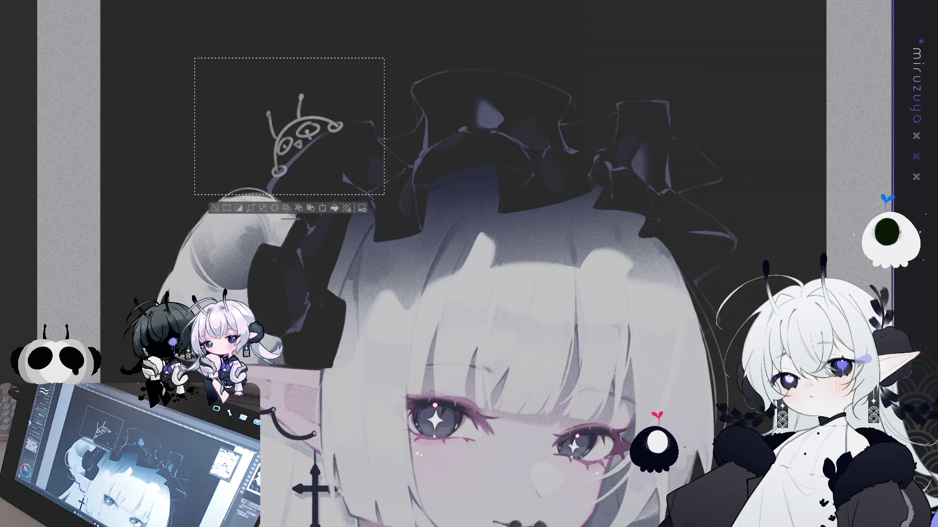
pyautogui.click(215, 208)
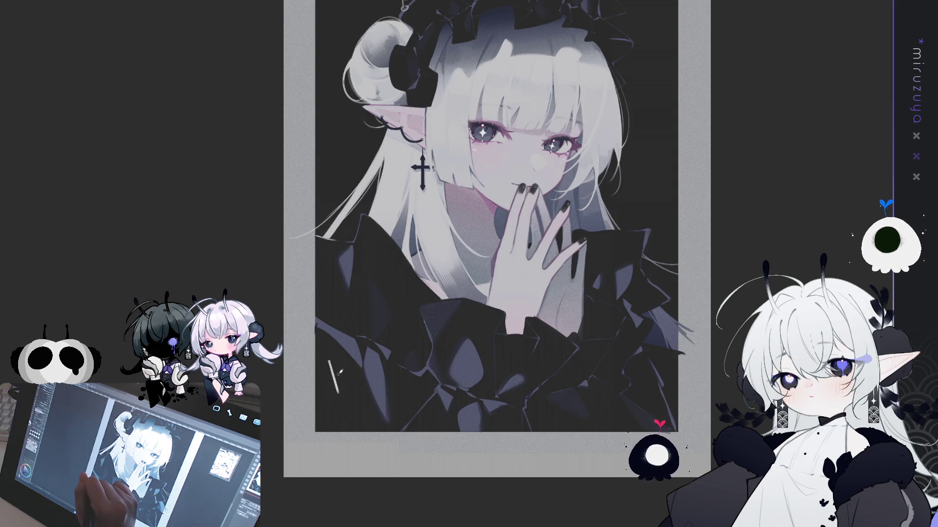
# Letter HAPPY in white capitals on the clothing, undoing the lowercase attempt and stray strokes.
pyautogui.moveTo(331, 365); pyautogui.dragTo(336, 389)
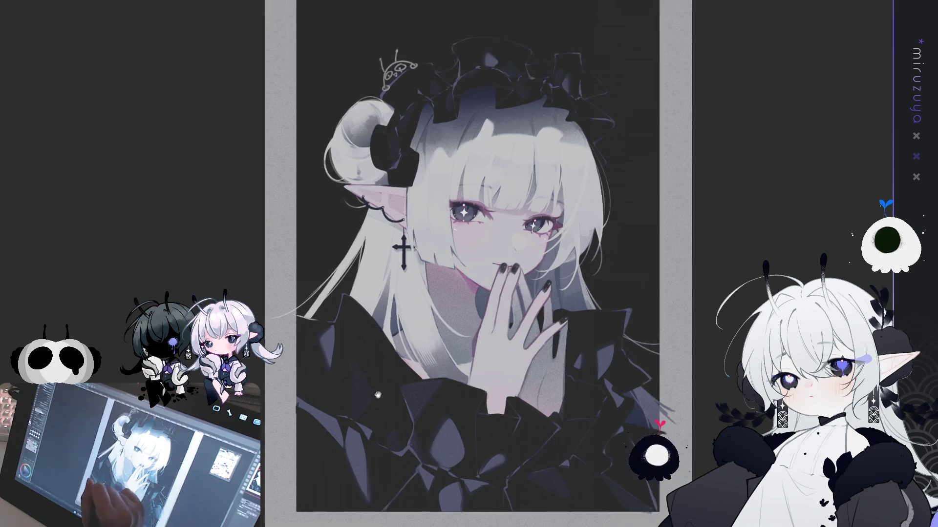
pyautogui.moveTo(357, 336)
pyautogui.mouseDown()
pyautogui.moveTo(322, 386)
pyautogui.moveTo(317, 426)
pyautogui.moveTo(326, 413)
pyautogui.moveTo(332, 421)
pyautogui.moveTo(317, 413)
pyautogui.moveTo(345, 423)
pyautogui.moveTo(358, 403)
pyautogui.moveTo(355, 420)
pyautogui.moveTo(376, 403)
pyautogui.moveTo(379, 416)
pyautogui.mouseUp()
pyautogui.hotkey('ctrl', 'z')
pyautogui.hotkey('ctrl', 'z')
pyautogui.hotkey('ctrl', 'z')
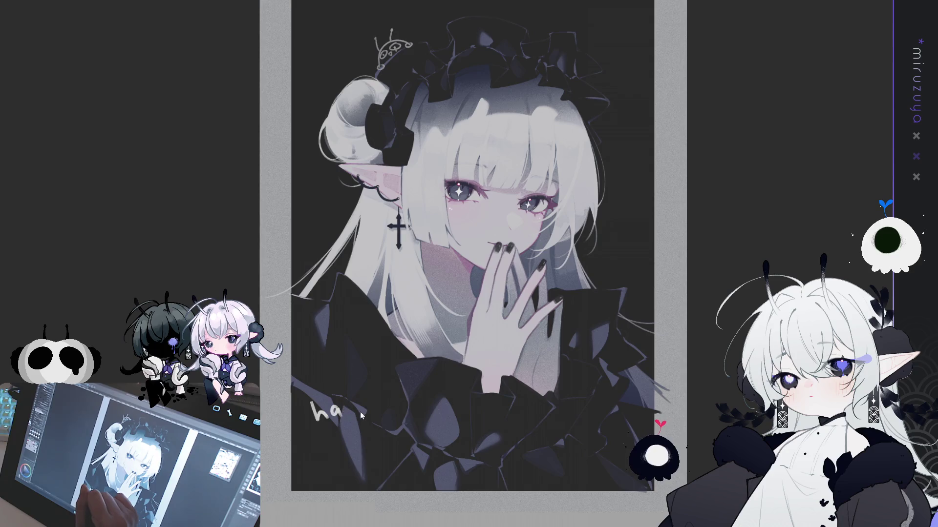
pyautogui.moveTo(306, 404)
pyautogui.mouseDown()
pyautogui.moveTo(307, 425)
pyautogui.moveTo(321, 412)
pyautogui.mouseUp()
pyautogui.moveTo(325, 411)
pyautogui.mouseDown()
pyautogui.moveTo(327, 419)
pyautogui.moveTo(367, 397)
pyautogui.moveTo(368, 423)
pyautogui.mouseUp()
pyautogui.hotkey('ctrl', 'z')
pyautogui.hotkey('ctrl', 'z')
pyautogui.moveTo(367, 390)
pyautogui.mouseDown()
pyautogui.moveTo(343, 445)
pyautogui.moveTo(367, 438)
pyautogui.moveTo(367, 421)
pyautogui.moveTo(365, 429)
pyautogui.mouseUp()
pyautogui.hotkey('ctrl', 'z')
pyautogui.hotkey('ctrl', 'z')
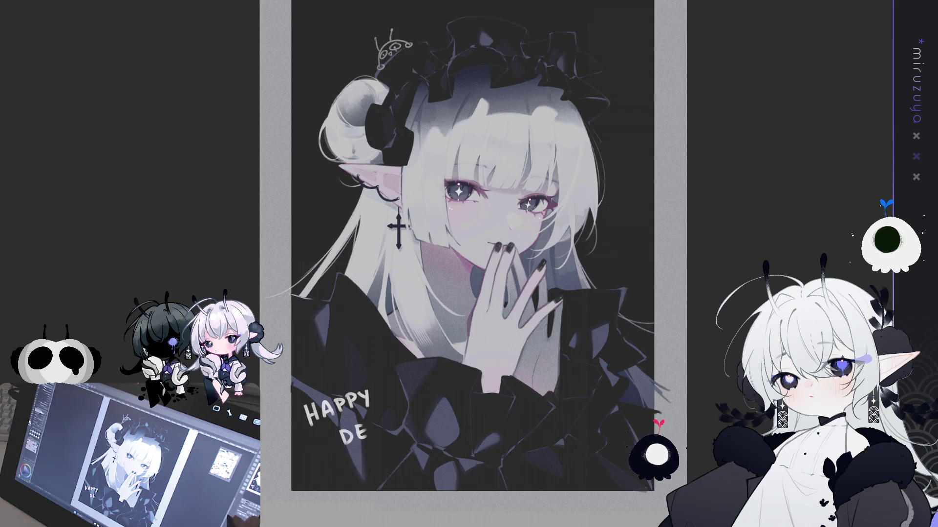
# Erase part of the E, remove extra strokes after DEB, then select and transform DEBOO.
pyautogui.moveTo(365, 435)
pyautogui.mouseDown()
pyautogui.moveTo(355, 425)
pyautogui.moveTo(371, 435)
pyautogui.moveTo(398, 406)
pyautogui.moveTo(383, 430)
pyautogui.moveTo(390, 418)
pyautogui.moveTo(404, 420)
pyautogui.moveTo(380, 427)
pyautogui.mouseUp()
pyautogui.hotkey('ctrl', 'z')
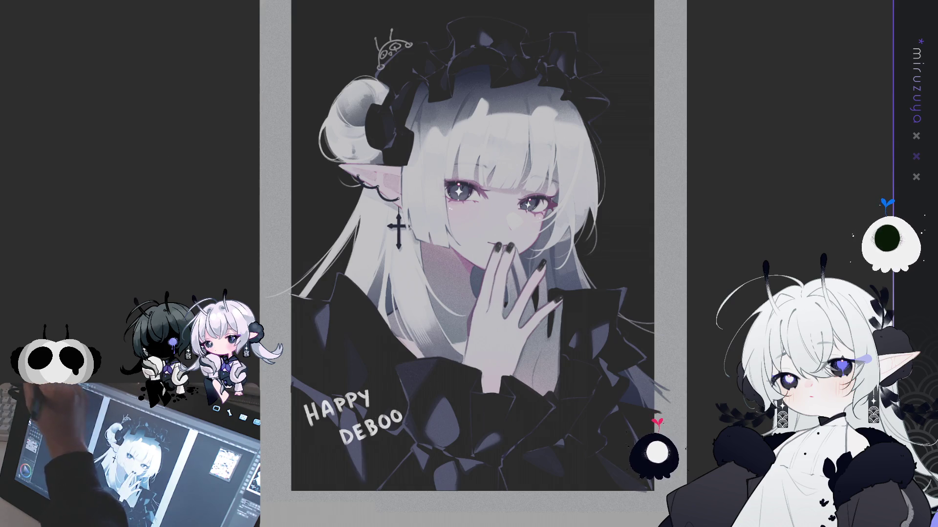
pyautogui.moveTo(347, 418); pyautogui.dragTo(437, 408)
pyautogui.hotkey('ctrl', 't')
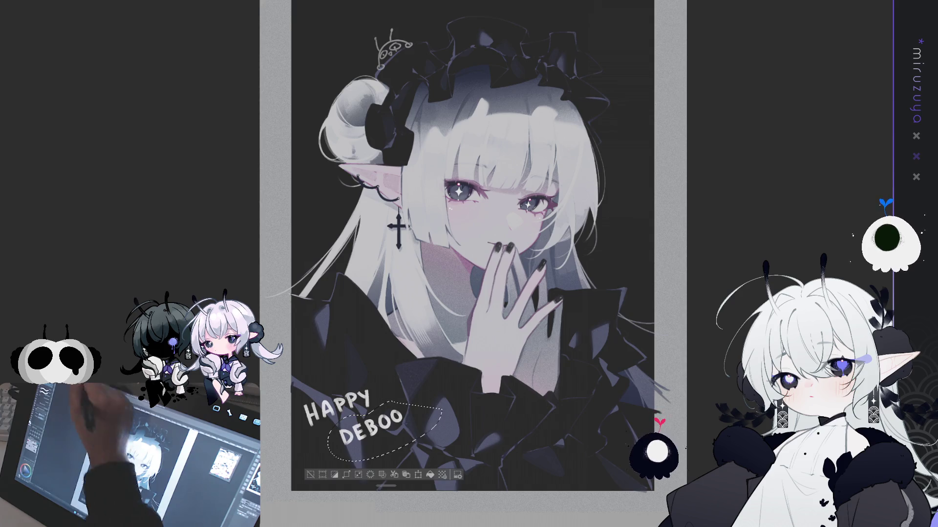
# Move and rotate DEBOO up onto the same line as HAPPY, then confirm.
pyautogui.moveTo(376, 430); pyautogui.dragTo(423, 391)
pyautogui.moveTo(488, 366); pyautogui.dragTo(491, 355)
pyautogui.moveTo(415, 394); pyautogui.dragTo(463, 385)
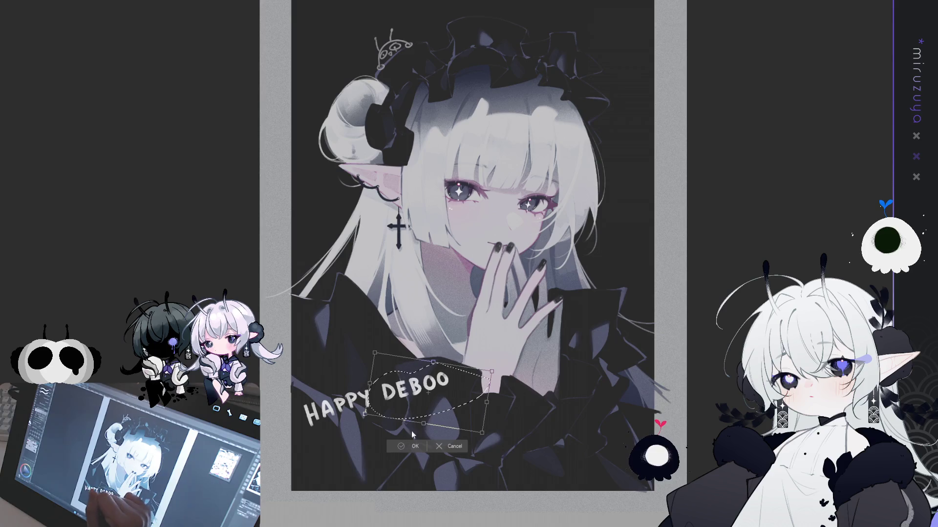
pyautogui.click(393, 436)
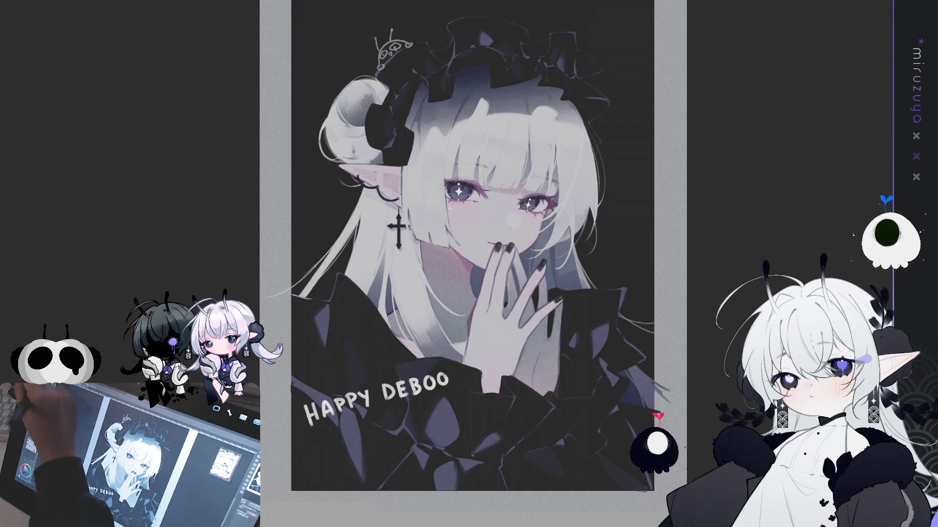
# Write SONY!! below HAPPY, then rotate the whole greeting to a flatter angle.
pyautogui.moveTo(364, 423)
pyautogui.mouseDown()
pyautogui.moveTo(355, 436)
pyautogui.moveTo(413, 419)
pyautogui.mouseUp()
pyautogui.hotkey('ctrl', 'z')
pyautogui.hotkey('ctrl', 'z')
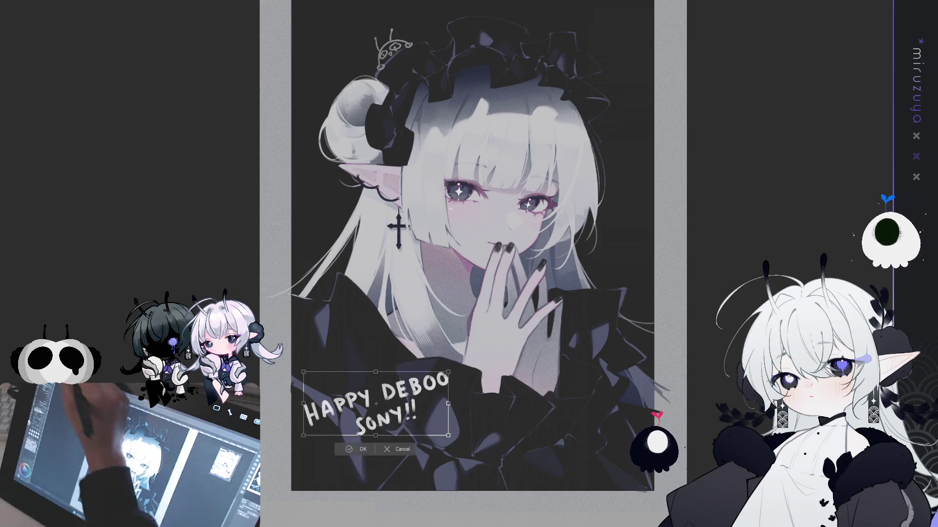
pyautogui.moveTo(461, 264); pyautogui.dragTo(436, 232)
pyautogui.hotkey('ctrl', 't')
pyautogui.moveTo(432, 345); pyautogui.dragTo(430, 371)
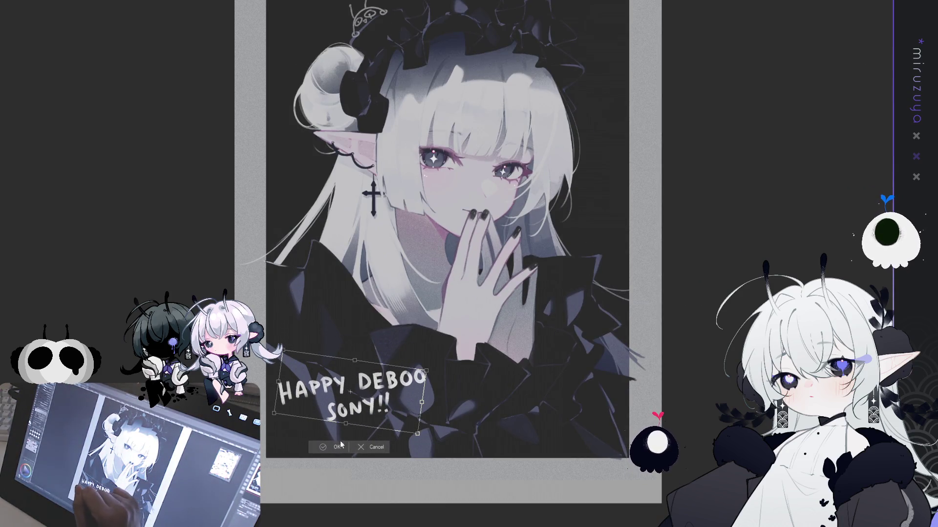
pyautogui.press('Return')
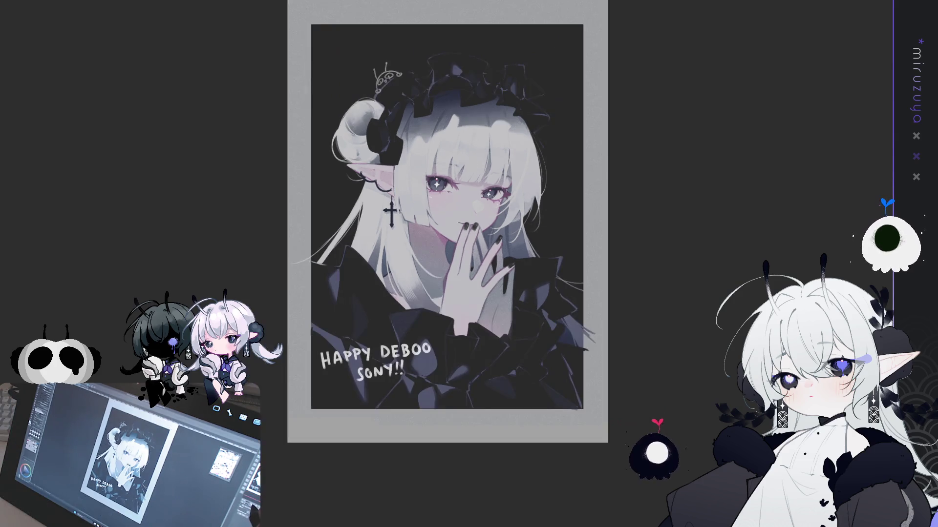
# Draw a small round face with an inner mark just left of SONY!!, redrawing the circle.
pyautogui.moveTo(648, 196); pyautogui.dragTo(601, 223)
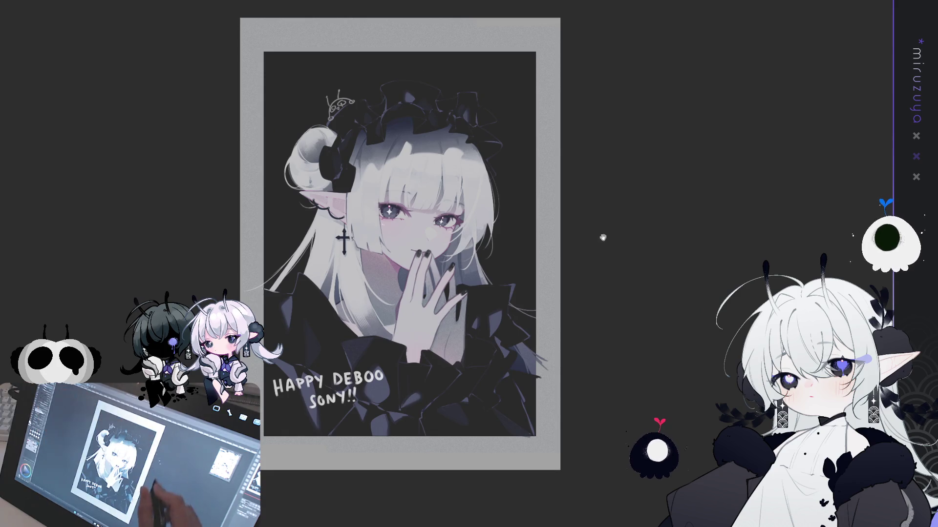
pyautogui.moveTo(576, 336); pyautogui.dragTo(594, 339)
pyautogui.moveTo(313, 407)
pyautogui.mouseDown()
pyautogui.moveTo(313, 421)
pyautogui.moveTo(313, 407)
pyautogui.mouseUp()
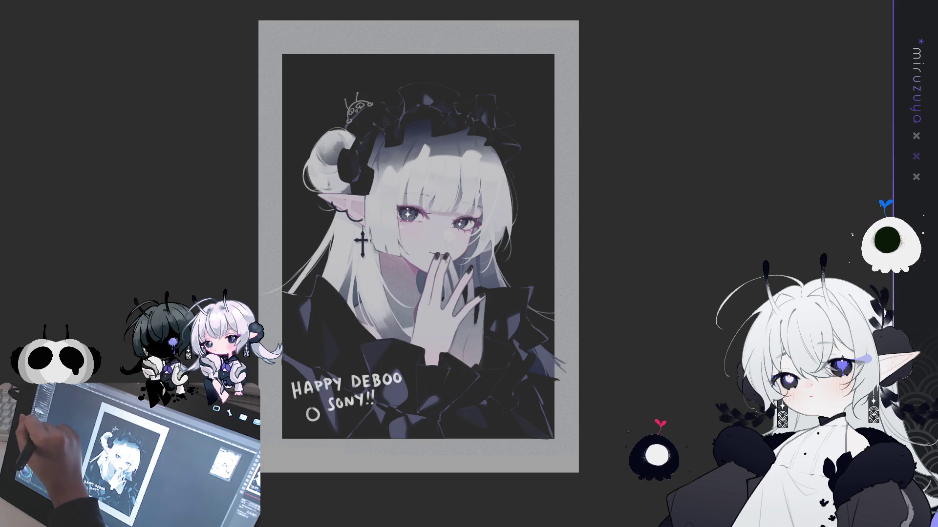
pyautogui.hotkey('ctrl', 'z')
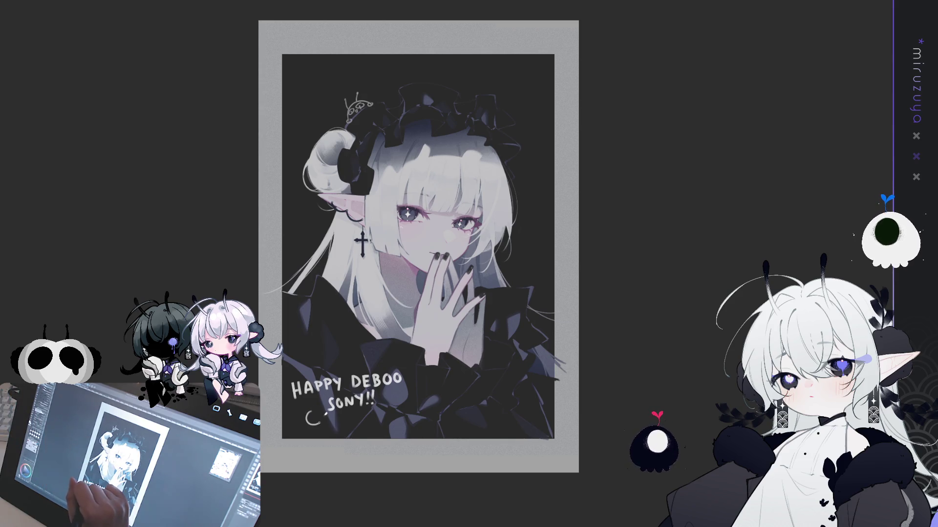
pyautogui.hotkey('ctrl', 'z')
pyautogui.moveTo(311, 412); pyautogui.dragTo(306, 425)
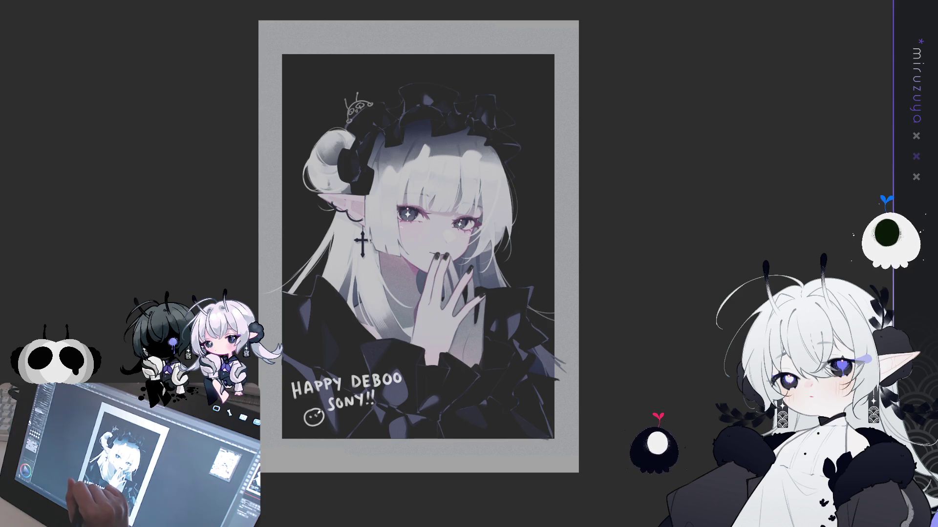
pyautogui.moveTo(315, 413); pyautogui.dragTo(316, 414)
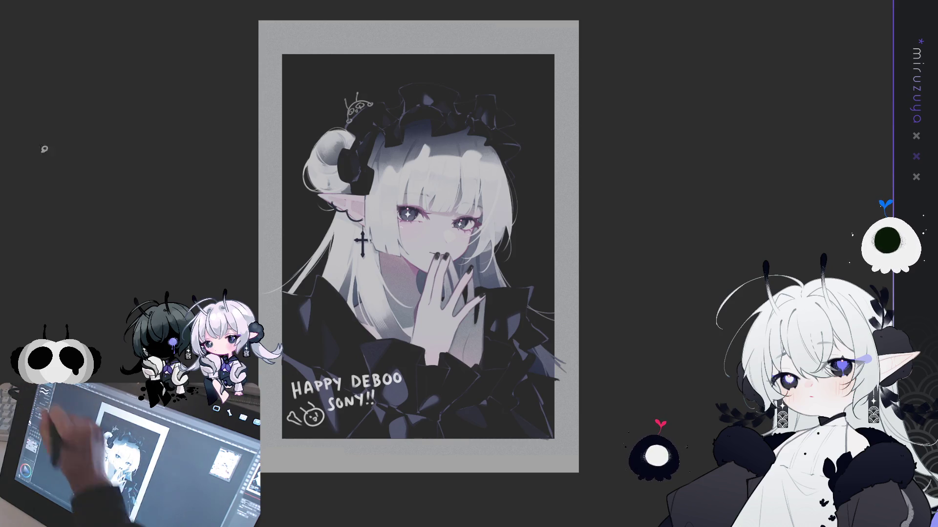
# Erase a stray stroke beside the face and refine the small bone doodle.
pyautogui.moveTo(291, 421); pyautogui.dragTo(295, 417)
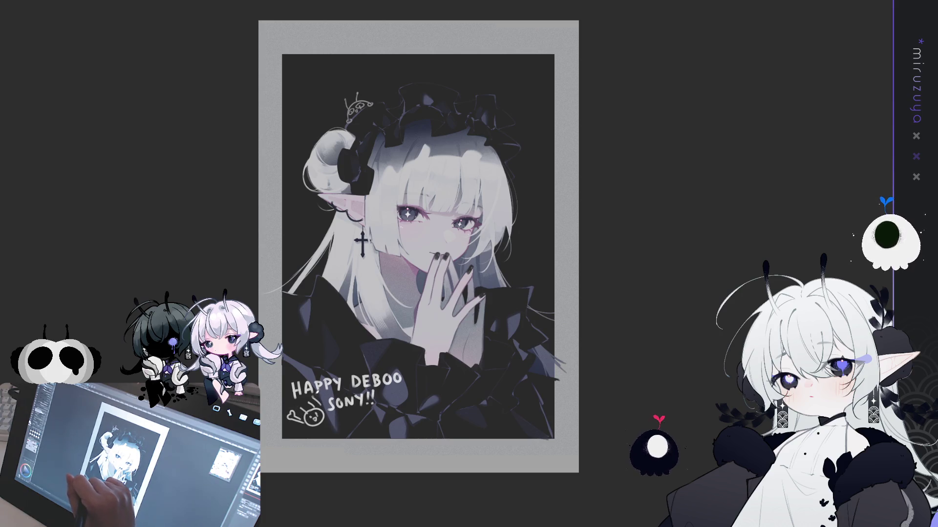
pyautogui.moveTo(361, 335); pyautogui.dragTo(330, 303)
pyautogui.moveTo(276, 395); pyautogui.dragTo(285, 392)
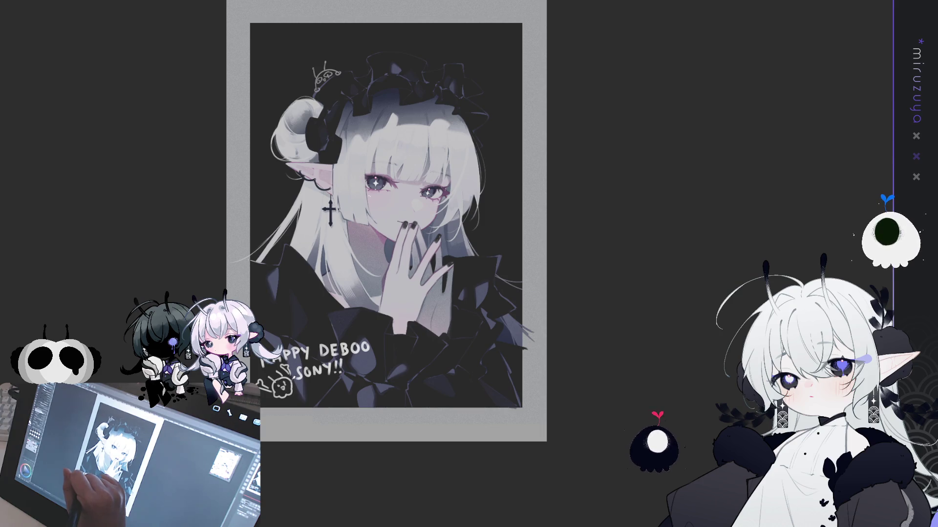
pyautogui.moveTo(578, 297)
pyautogui.mouseDown()
pyautogui.moveTo(544, 351)
pyautogui.moveTo(557, 383)
pyautogui.mouseUp()
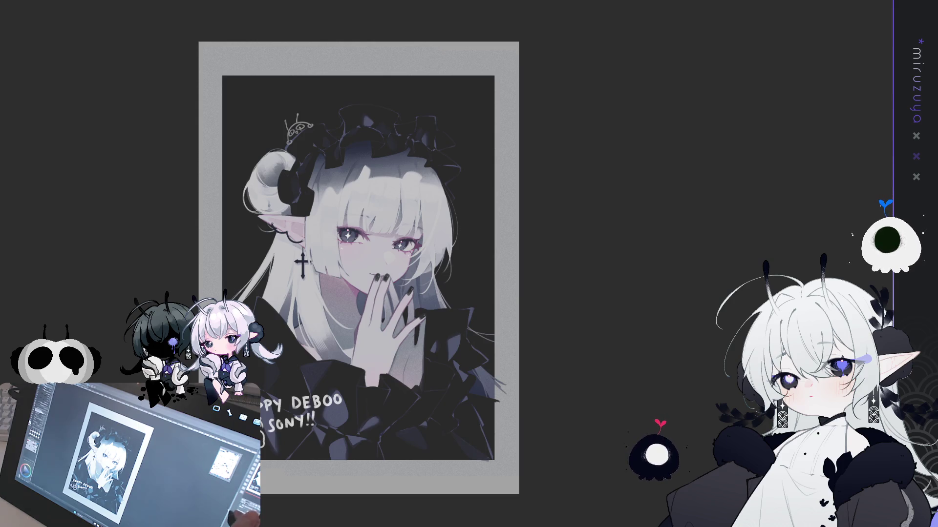
pyautogui.moveTo(590, 416); pyautogui.dragTo(714, 391)
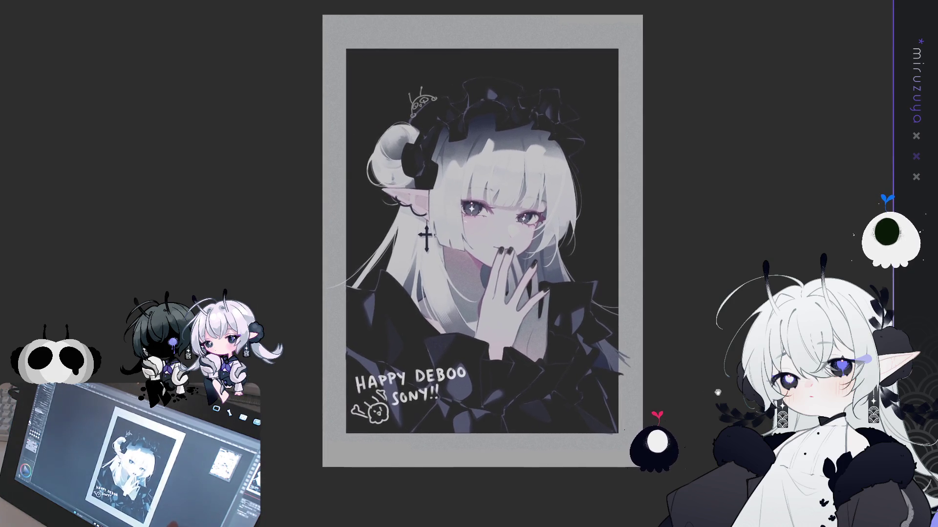
# Rotate the whole greeting slightly clockwise.
pyautogui.hotkey('ctrl', 't')
pyautogui.moveTo(551, 295); pyautogui.dragTo(558, 308)
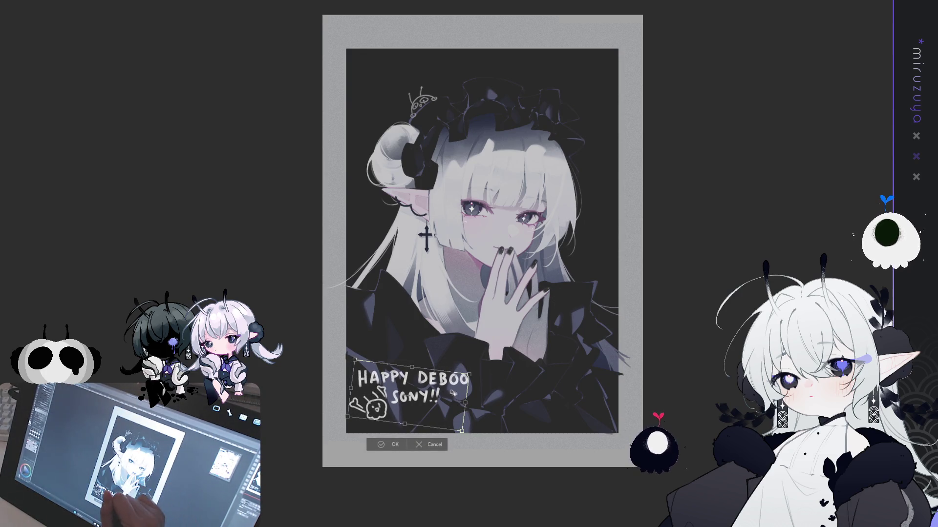
pyautogui.press('Return')
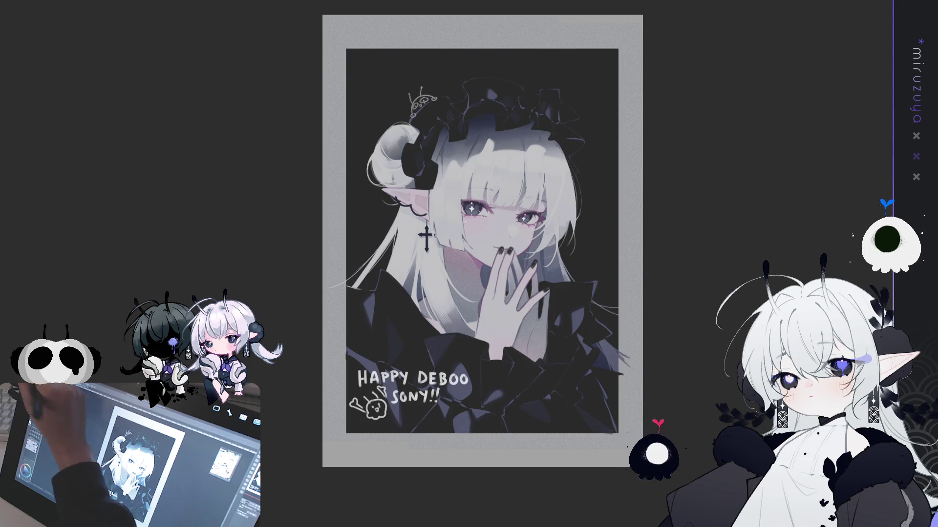
# Erase the squiggle after SONY!! and touch up the y of HAPPY.
pyautogui.moveTo(442, 382)
pyautogui.mouseDown()
pyautogui.moveTo(413, 371)
pyautogui.moveTo(484, 371)
pyautogui.moveTo(469, 390)
pyautogui.mouseUp()
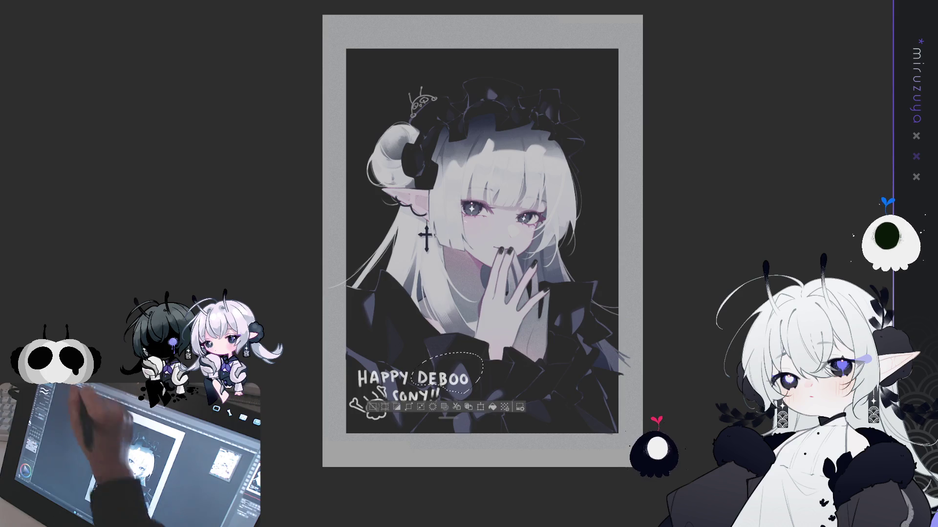
pyautogui.hotkey('ctrl', 't')
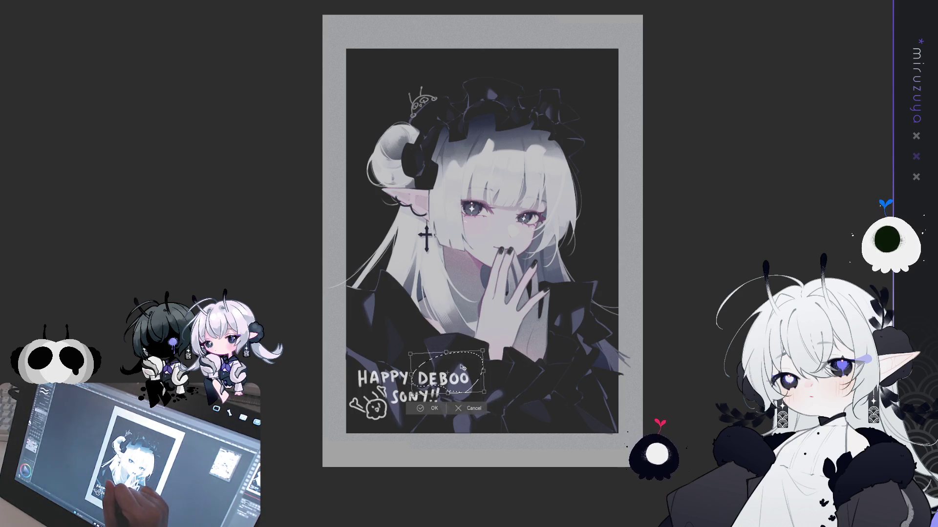
pyautogui.click(424, 408)
pyautogui.hotkey('ctrl', 'd')
pyautogui.moveTo(438, 401); pyautogui.dragTo(444, 406)
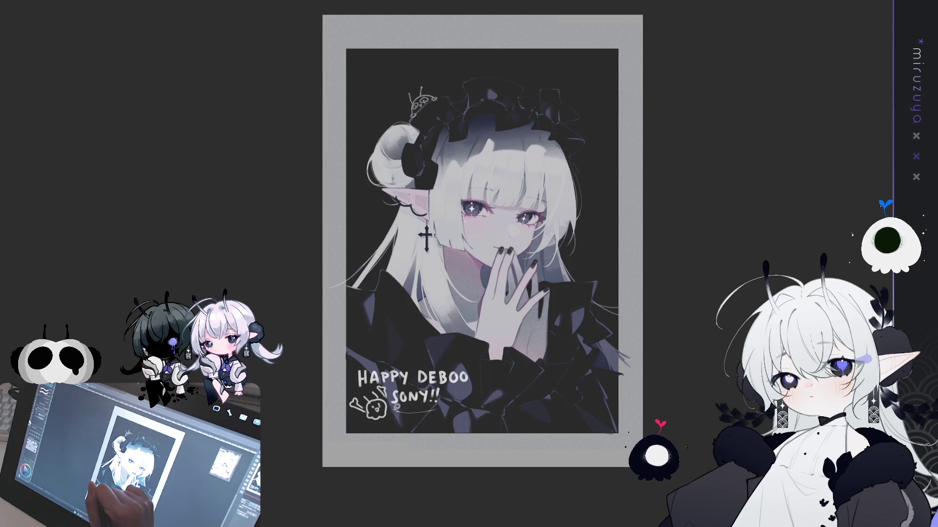
pyautogui.moveTo(393, 381)
pyautogui.mouseDown()
pyautogui.moveTo(412, 421)
pyautogui.moveTo(445, 385)
pyautogui.moveTo(393, 386)
pyautogui.mouseUp()
# Scale SONY!! up beneath HAPPY DEBOO.
pyautogui.hotkey('ctrl', 't')
pyautogui.moveTo(462, 432); pyautogui.dragTo(473, 444)
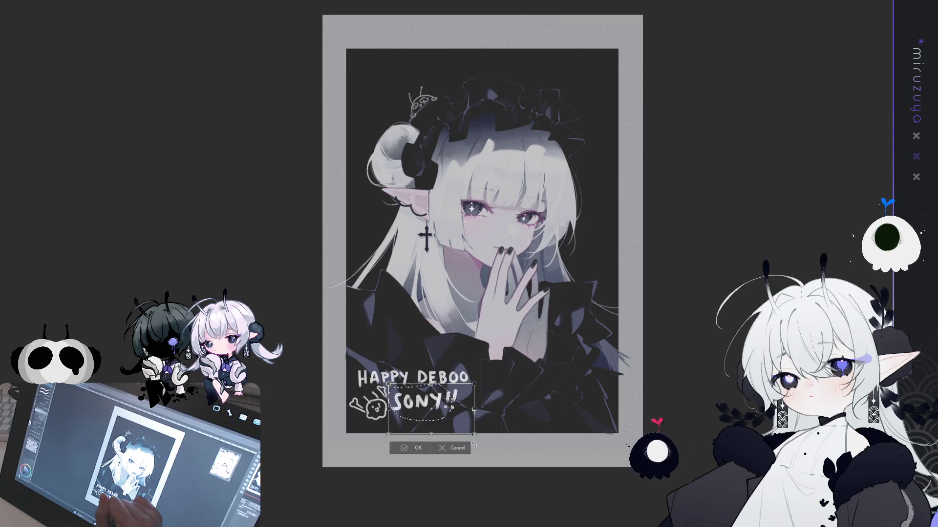
pyautogui.press('Return')
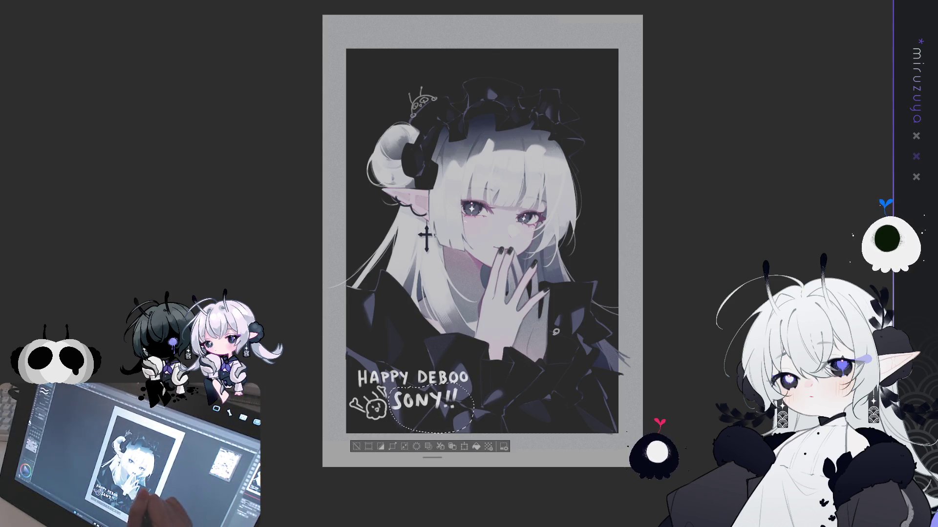
pyautogui.hotkey('ctrl', 'd')
pyautogui.moveTo(601, 296); pyautogui.dragTo(521, 310)
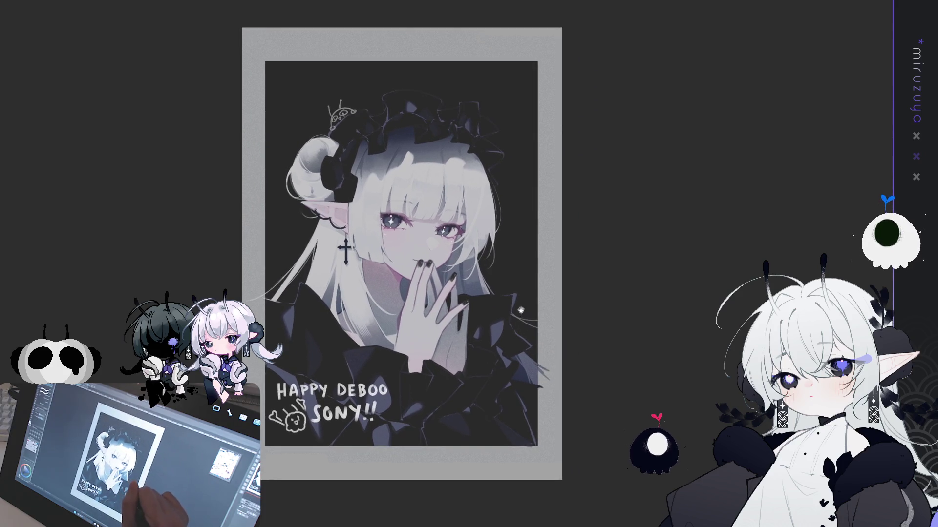
# Lasso SONY!! again and confirm its placement with a transform.
pyautogui.moveTo(379, 394)
pyautogui.mouseDown()
pyautogui.moveTo(313, 396)
pyautogui.moveTo(311, 422)
pyautogui.moveTo(395, 415)
pyautogui.mouseUp()
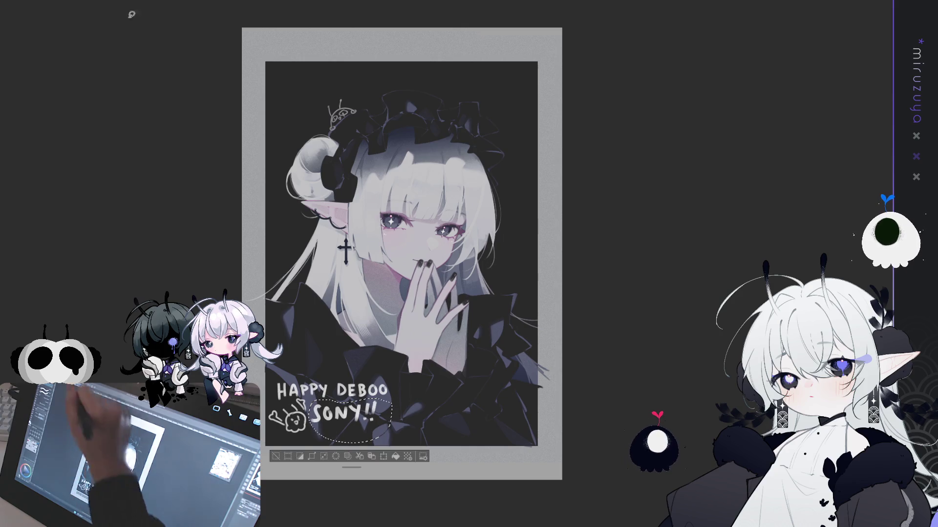
pyautogui.hotkey('ctrl', 't')
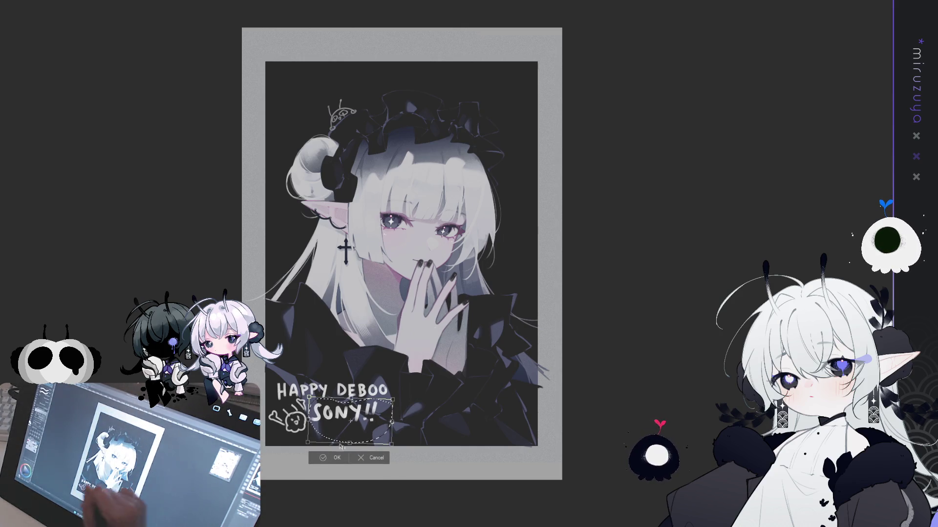
pyautogui.press('Return')
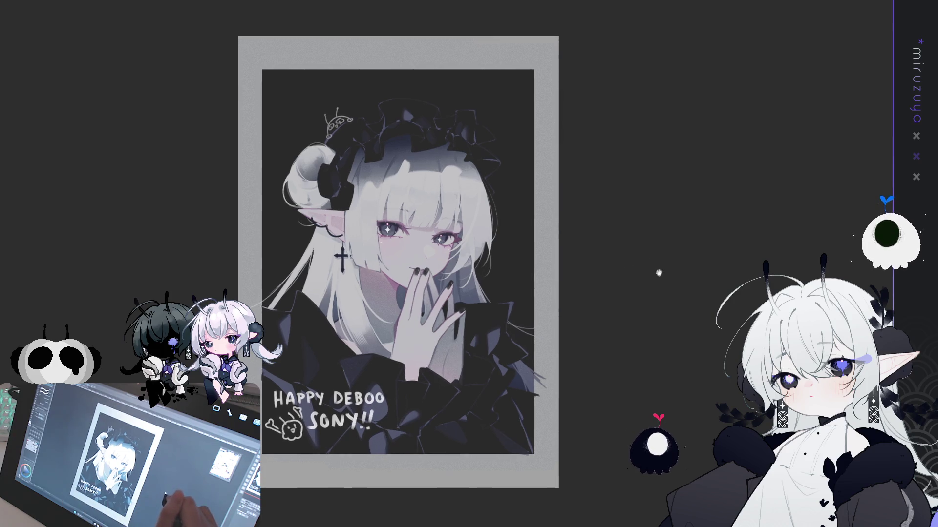
pyautogui.moveTo(405, 244)
pyautogui.mouseDown()
pyautogui.moveTo(557, 191)
pyautogui.moveTo(523, 265)
pyautogui.mouseUp()
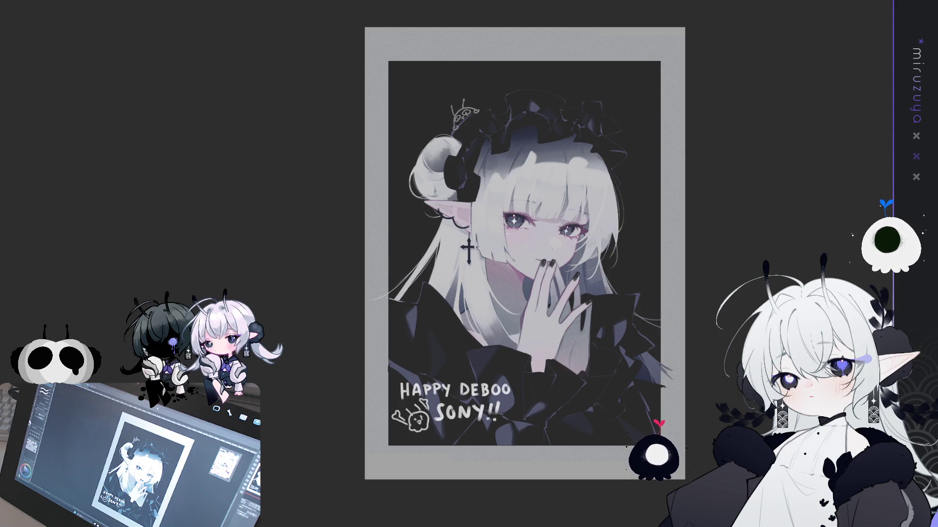
# Shift the lettering and its doodles a few pixels right with the Move layer tool.
pyautogui.scroll(2, 649, 302)
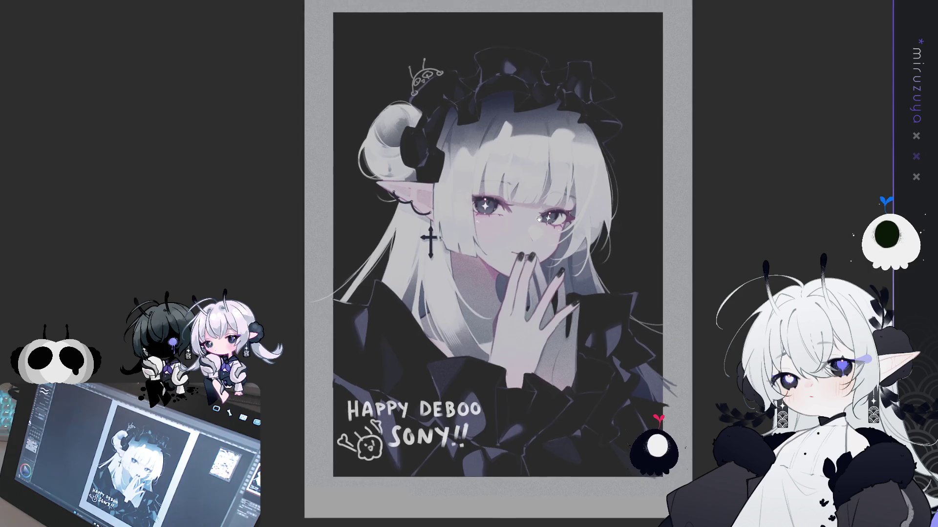
pyautogui.scroll(1, 539, 217)
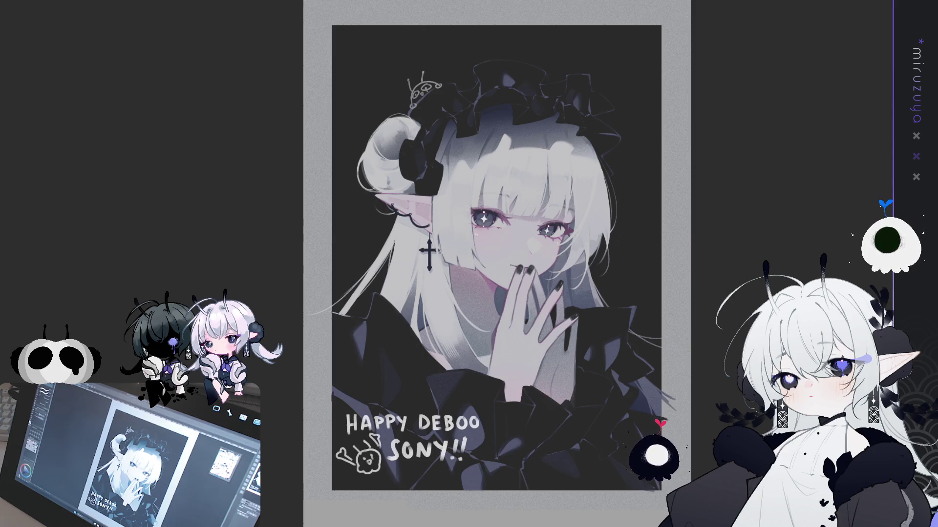
pyautogui.hotkey('ctrl', 'z')
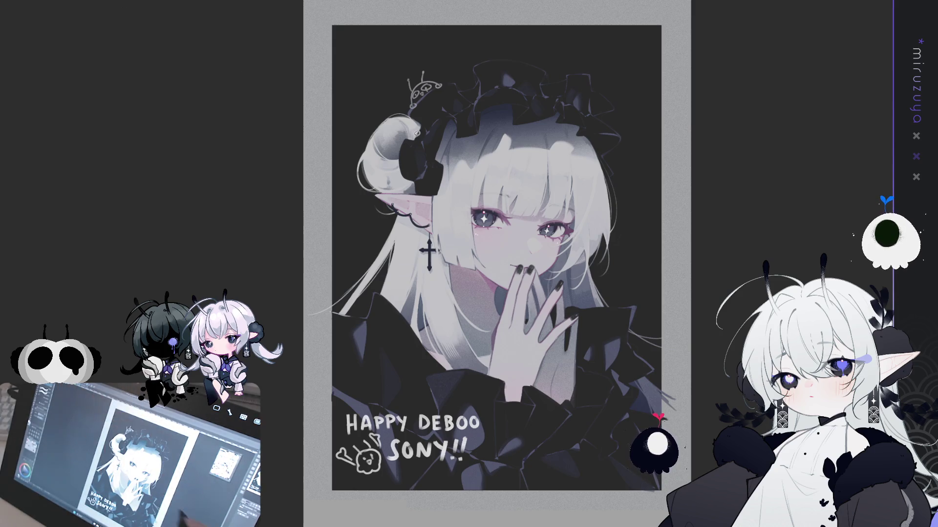
pyautogui.moveTo(546, 419); pyautogui.dragTo(550, 419)
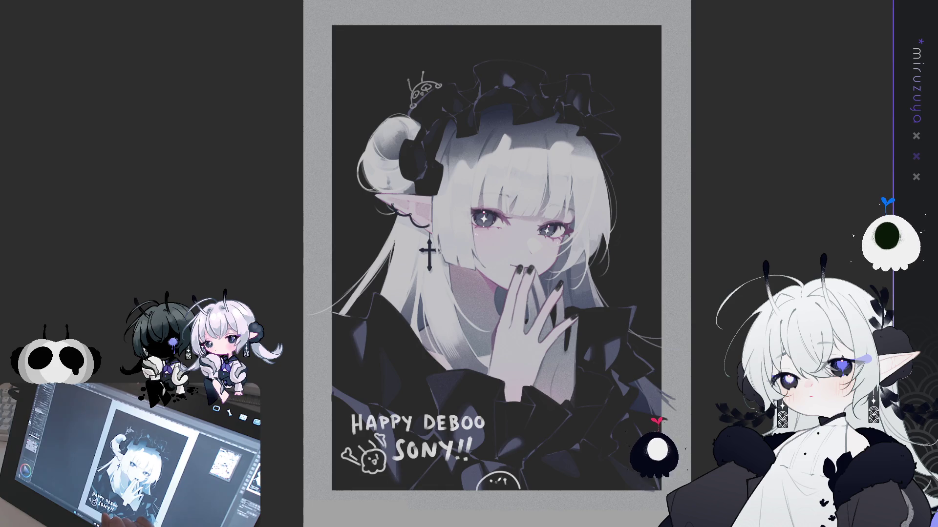
# Change the doodle face's mouth and draw a bunny beside it, retrying the looped ears.
pyautogui.moveTo(497, 480); pyautogui.dragTo(503, 485)
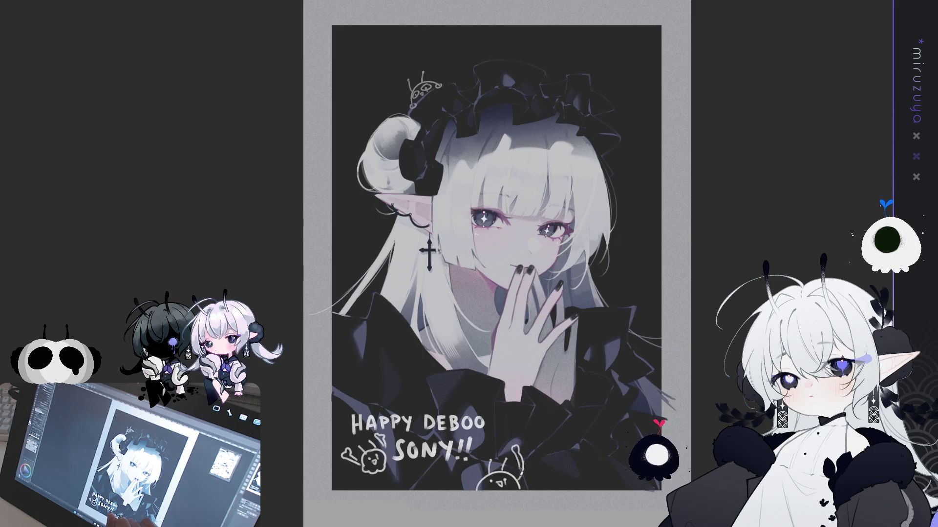
pyautogui.moveTo(477, 476)
pyautogui.mouseDown()
pyautogui.moveTo(483, 454)
pyautogui.moveTo(479, 481)
pyautogui.mouseUp()
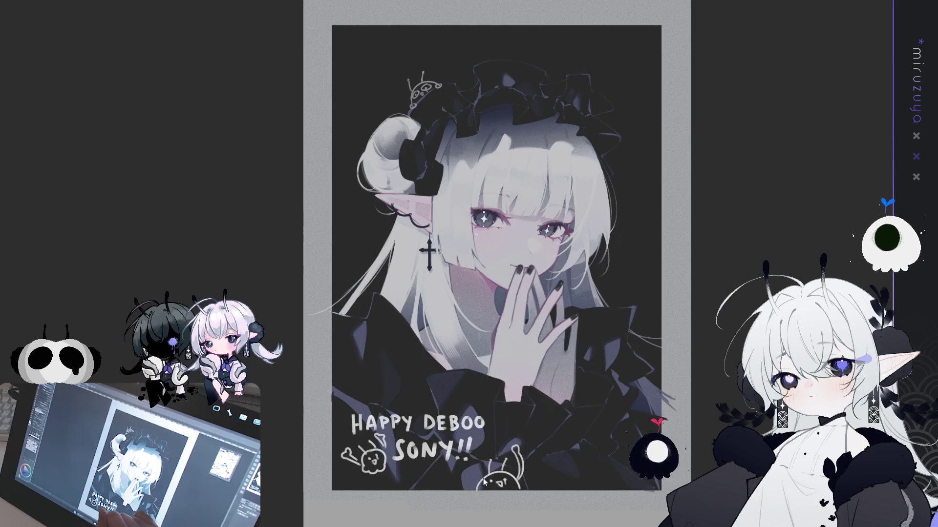
pyautogui.moveTo(517, 445); pyautogui.dragTo(517, 481)
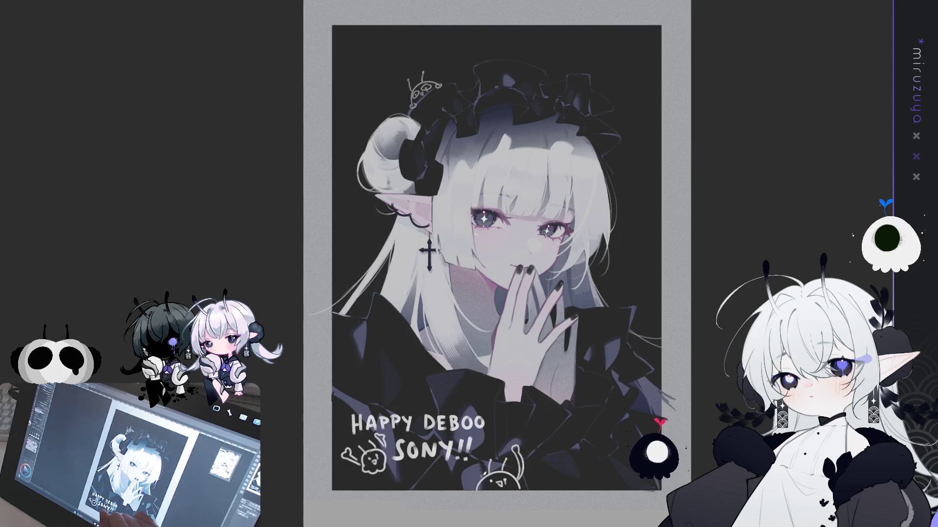
pyautogui.moveTo(496, 450); pyautogui.dragTo(505, 415)
pyautogui.hotkey('ctrl', 'z')
pyautogui.moveTo(503, 451)
pyautogui.mouseDown()
pyautogui.moveTo(496, 437)
pyautogui.moveTo(513, 432)
pyautogui.moveTo(520, 446)
pyautogui.moveTo(486, 447)
pyautogui.moveTo(476, 480)
pyautogui.mouseUp()
pyautogui.hotkey('ctrl', 'z')
pyautogui.hotkey('ctrl', 'z')
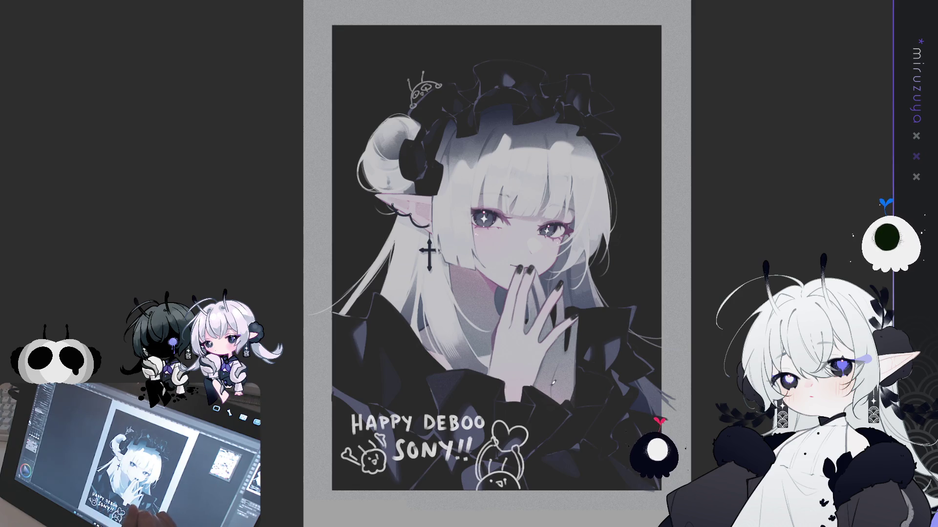
pyautogui.moveTo(490, 445); pyautogui.dragTo(499, 436)
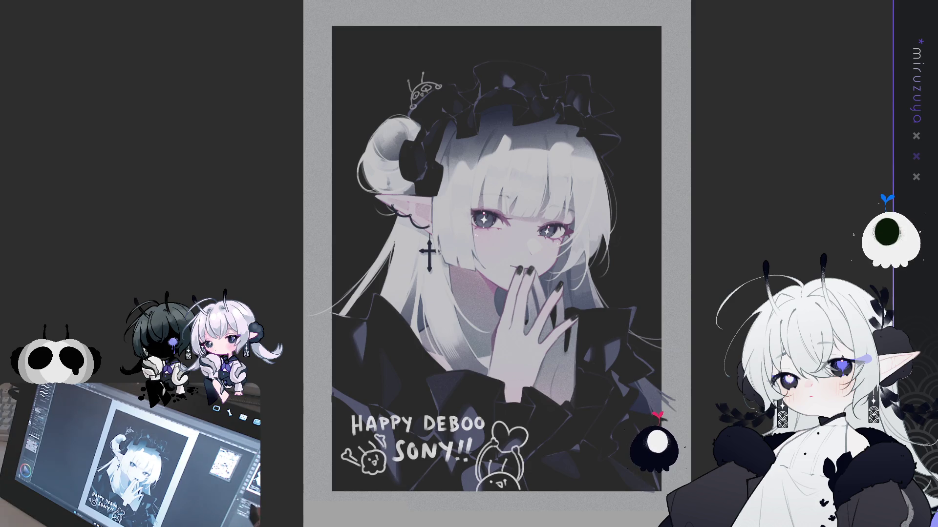
pyautogui.scroll(1, 502, 258)
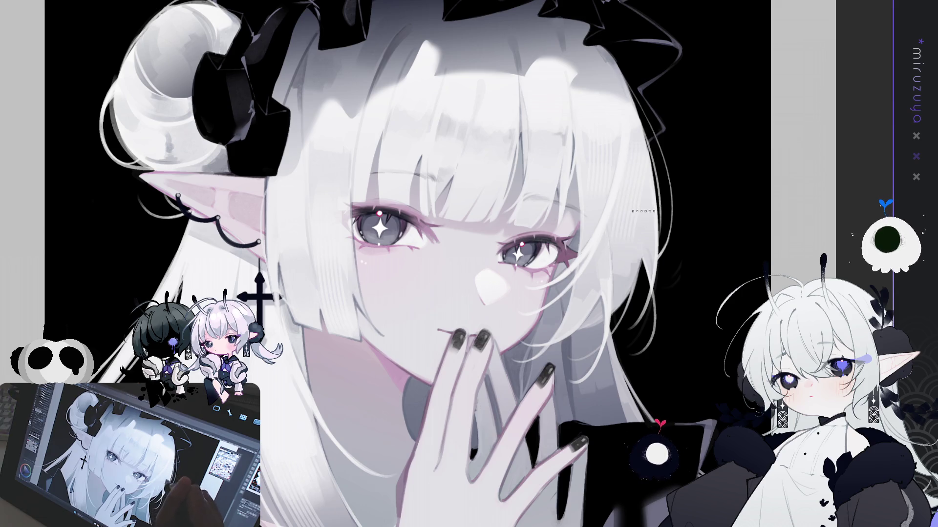
pyautogui.moveTo(464, 378); pyautogui.dragTo(491, 241)
pyautogui.moveTo(332, 301)
pyautogui.mouseDown()
pyautogui.moveTo(377, 243)
pyautogui.moveTo(374, 309)
pyautogui.moveTo(422, 290)
pyautogui.moveTo(467, 302)
pyautogui.mouseUp()
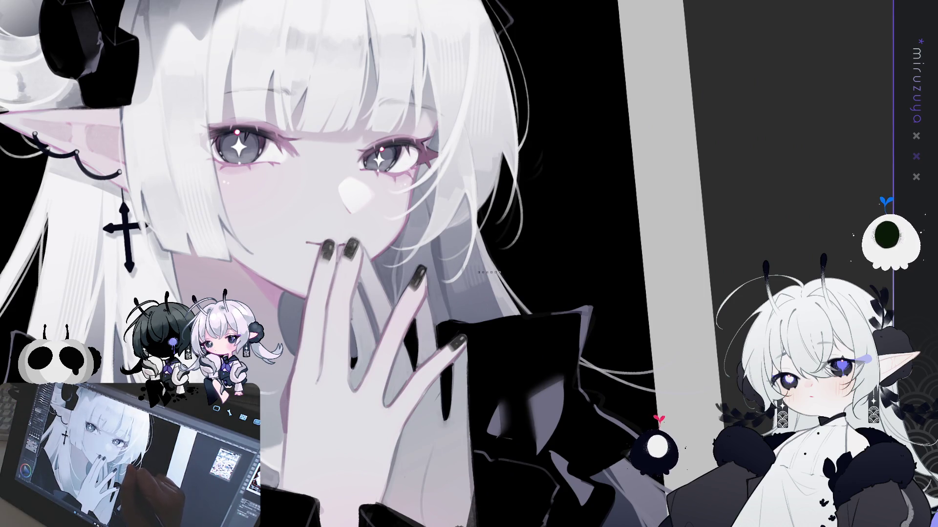
pyautogui.scroll(2, 653, 235)
pyautogui.moveTo(653, 235); pyautogui.dragTo(422, 158)
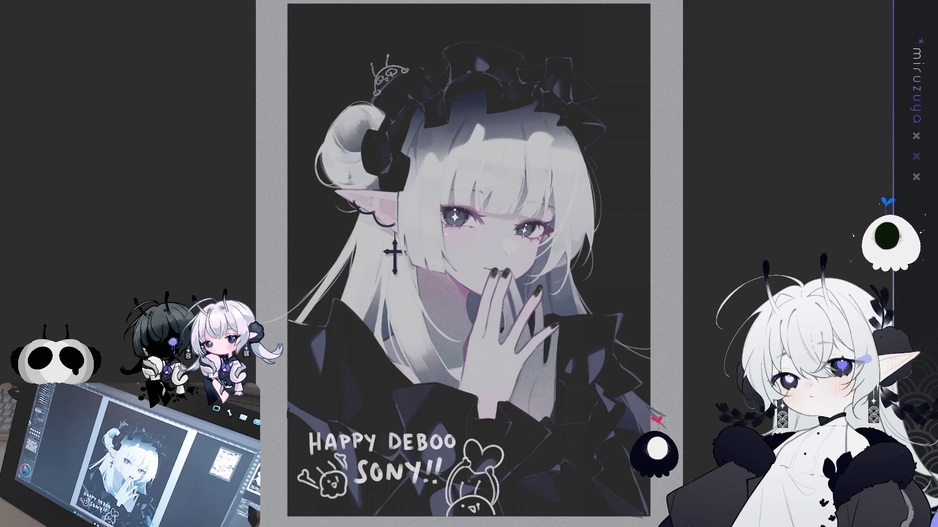
# Enlarge the whole artwork slightly with Free Transform, then step back with two undos.
pyautogui.hotkey('ctrl', '-')
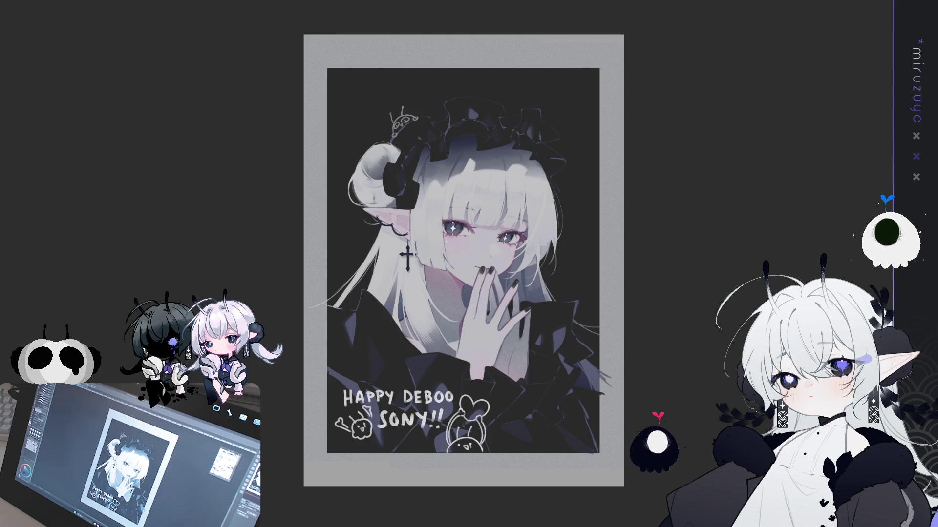
pyautogui.hotkey('ctrl', 't')
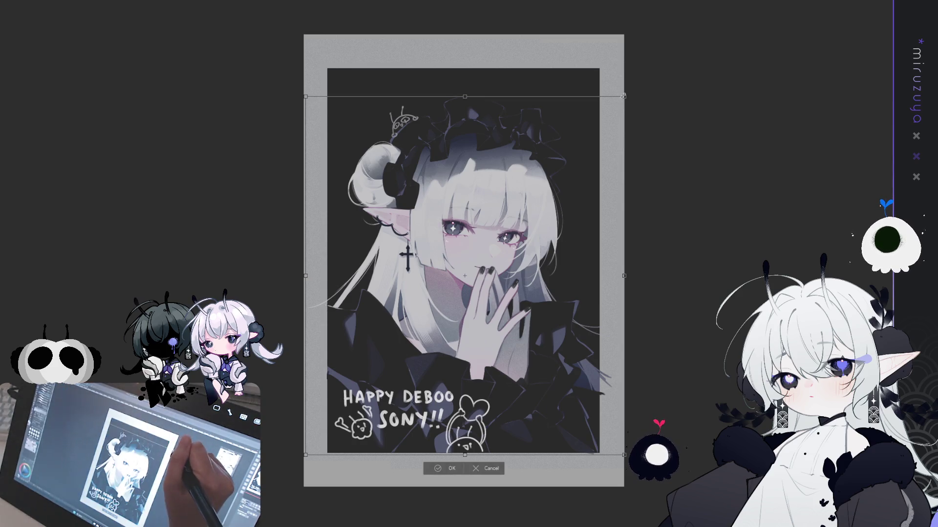
pyautogui.moveTo(627, 92); pyautogui.dragTo(637, 90)
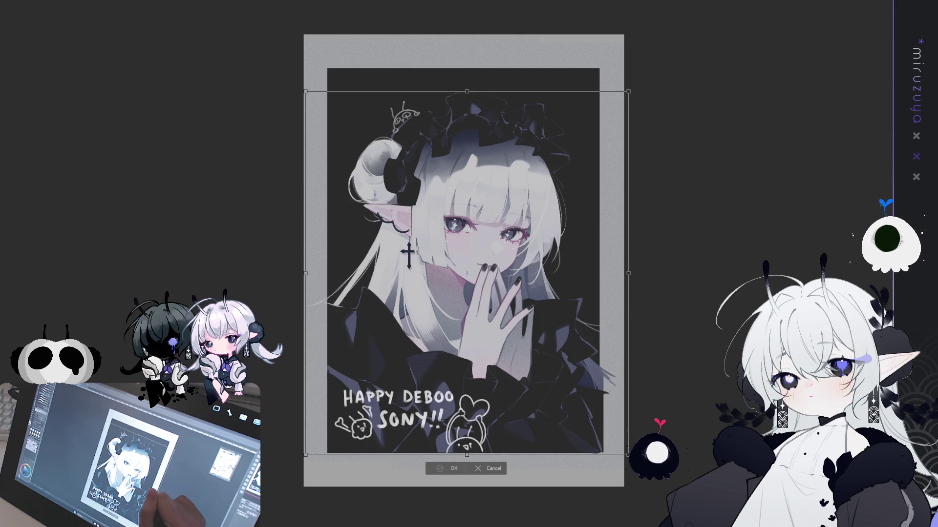
pyautogui.press('Return')
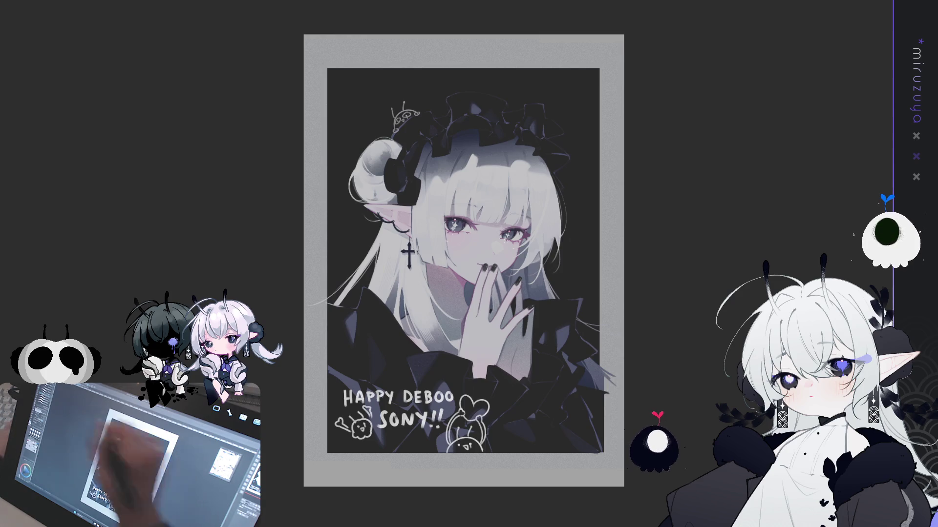
pyautogui.hotkey('ctrl', 'z')
pyautogui.hotkey('ctrl', 'z')
pyautogui.hotkey('ctrl', 'z')
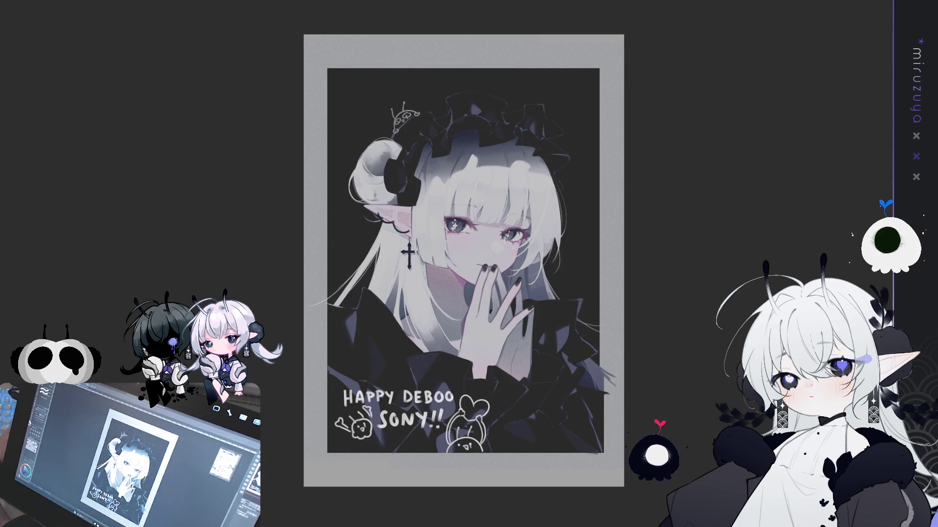
pyautogui.hotkey('ctrl', 'z')
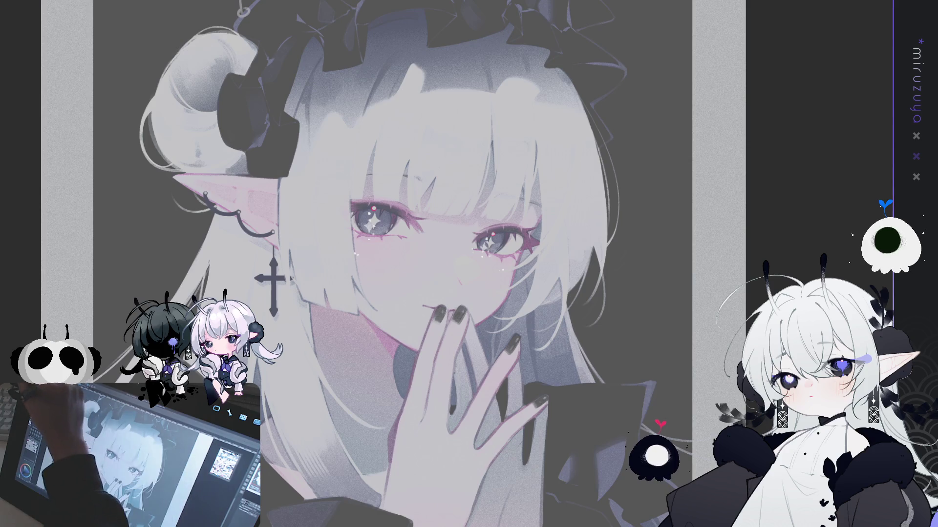
# Lasso the face, clear the selection, and paint the horn bow's grey haze solid dark.
pyautogui.moveTo(507, 313)
pyautogui.mouseDown()
pyautogui.moveTo(547, 229)
pyautogui.moveTo(293, 129)
pyautogui.moveTo(235, 245)
pyautogui.moveTo(317, 480)
pyautogui.moveTo(517, 425)
pyautogui.moveTo(561, 234)
pyautogui.mouseUp()
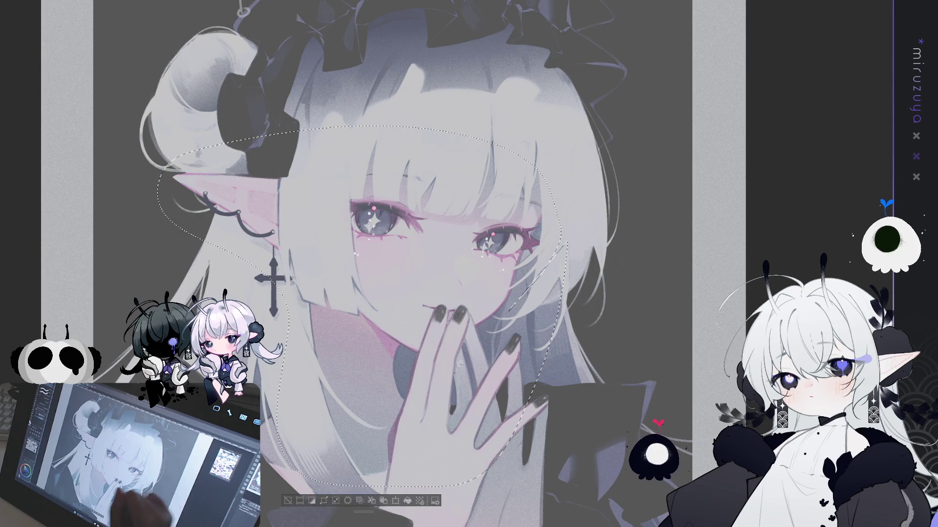
pyautogui.click(315, 502)
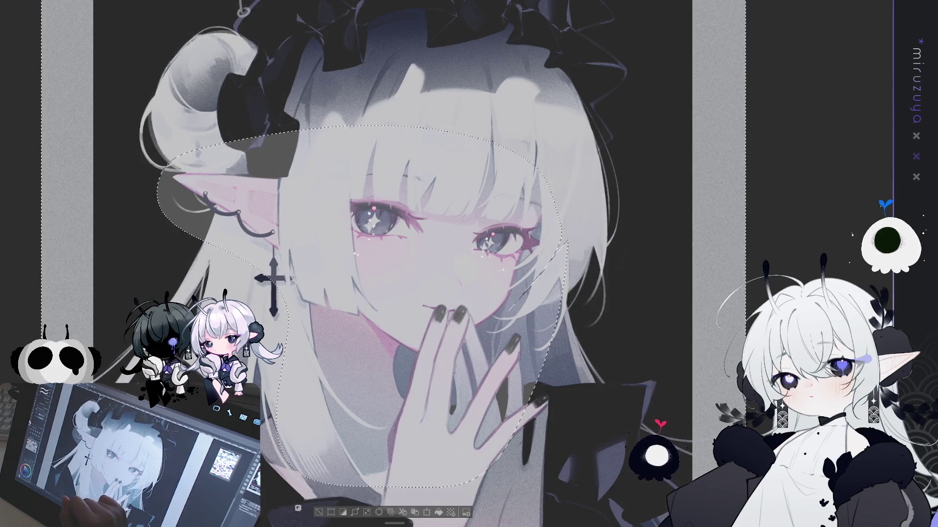
pyautogui.click(318, 512)
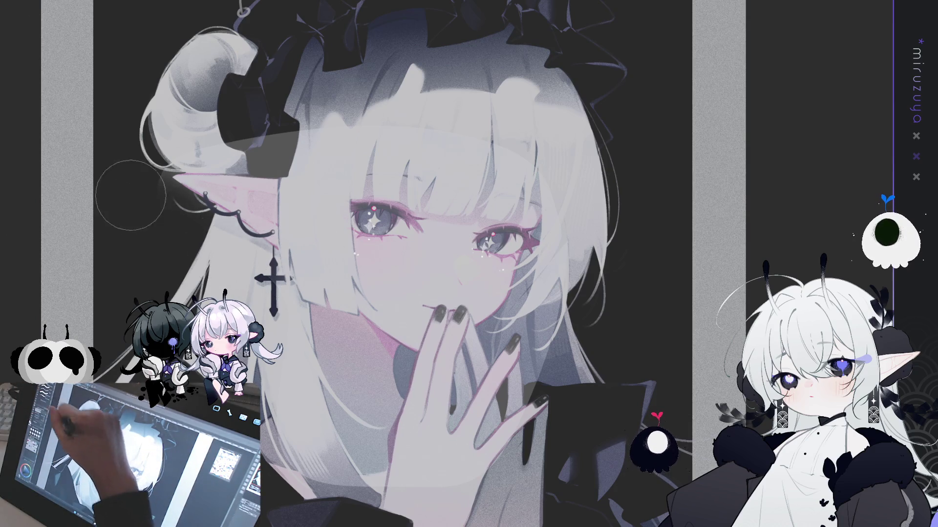
pyautogui.moveTo(205, 133)
pyautogui.mouseDown()
pyautogui.moveTo(273, 137)
pyautogui.moveTo(283, 122)
pyautogui.moveTo(308, 132)
pyautogui.mouseUp()
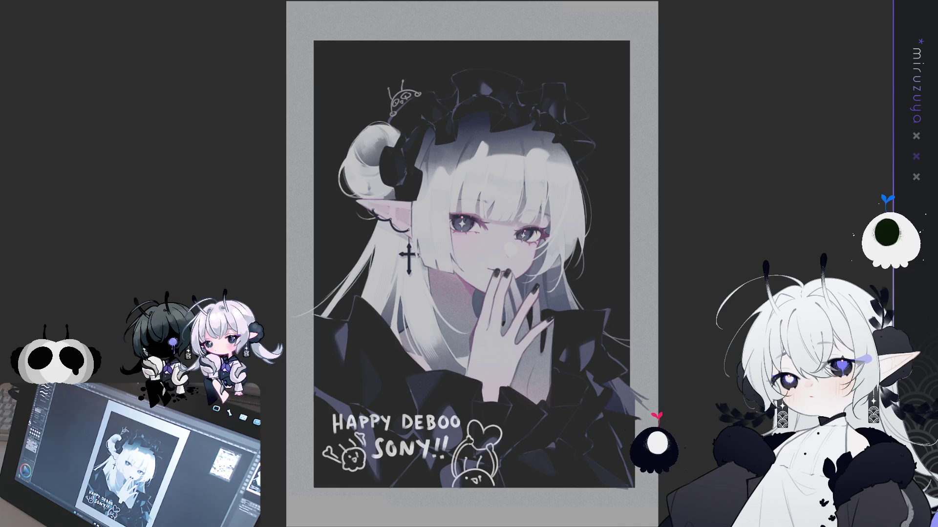
# Transform the eye area to make the eyes slightly larger and shift them up-right.
pyautogui.scroll(5, 468, 263)
pyautogui.scroll(2, 468, 263)
pyautogui.moveTo(385, 200); pyautogui.dragTo(567, 272)
pyautogui.hotkey('ctrl', 't')
pyautogui.moveTo(568, 200); pyautogui.dragTo(573, 198)
pyautogui.moveTo(555, 231); pyautogui.dragTo(559, 228)
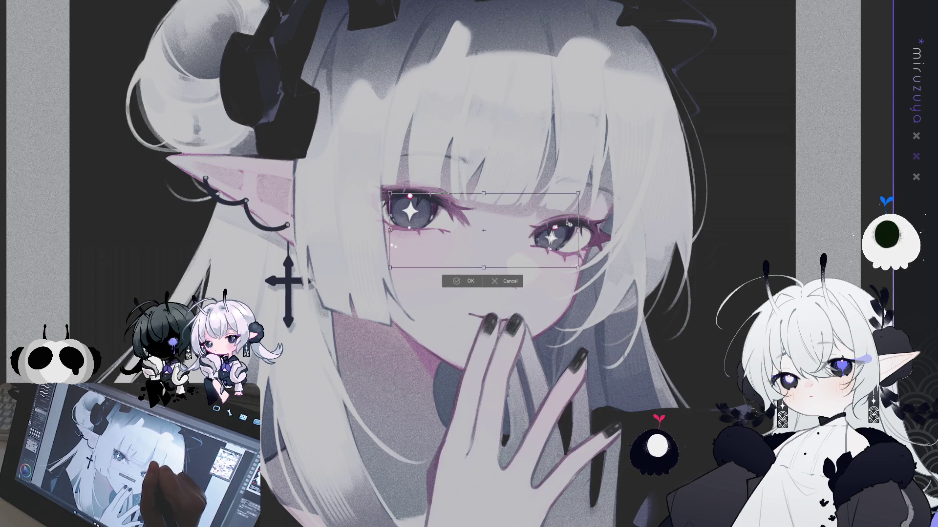
pyautogui.moveTo(578, 193); pyautogui.dragTo(575, 194)
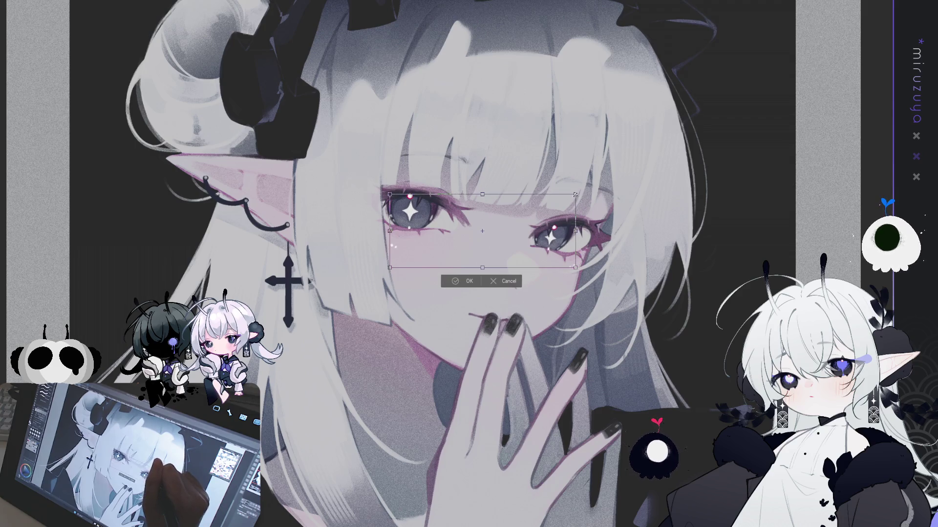
pyautogui.press('Return')
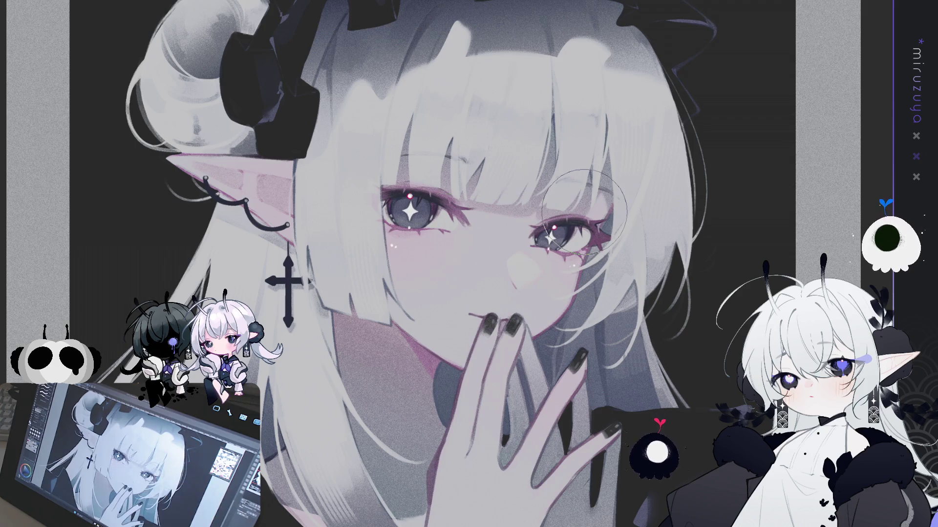